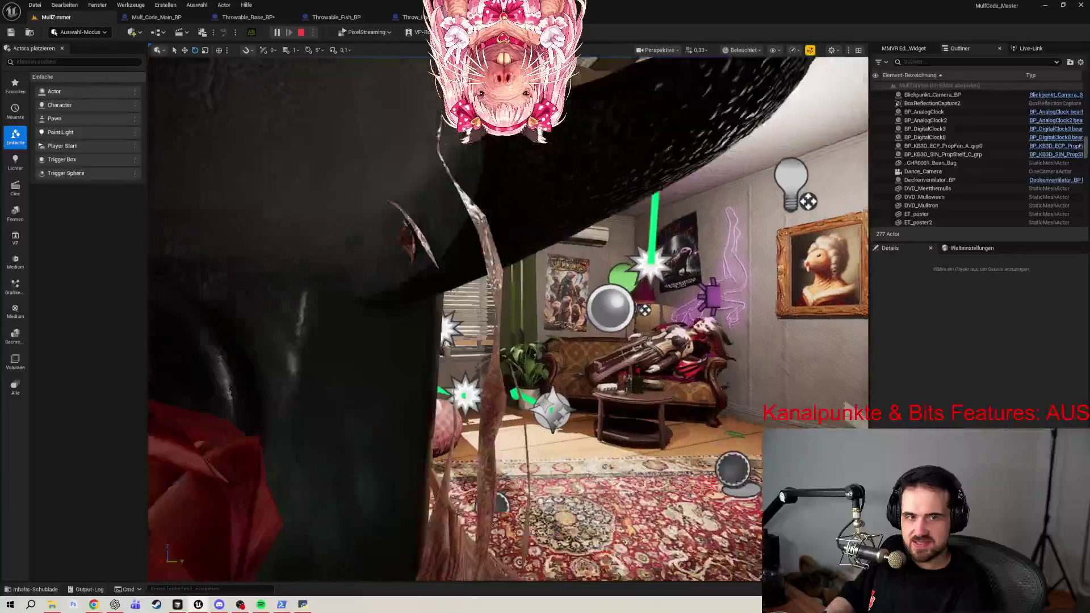
# Walk toward the couch, stop the play preview, and select the MullFish fish head.
pyautogui.press('w')
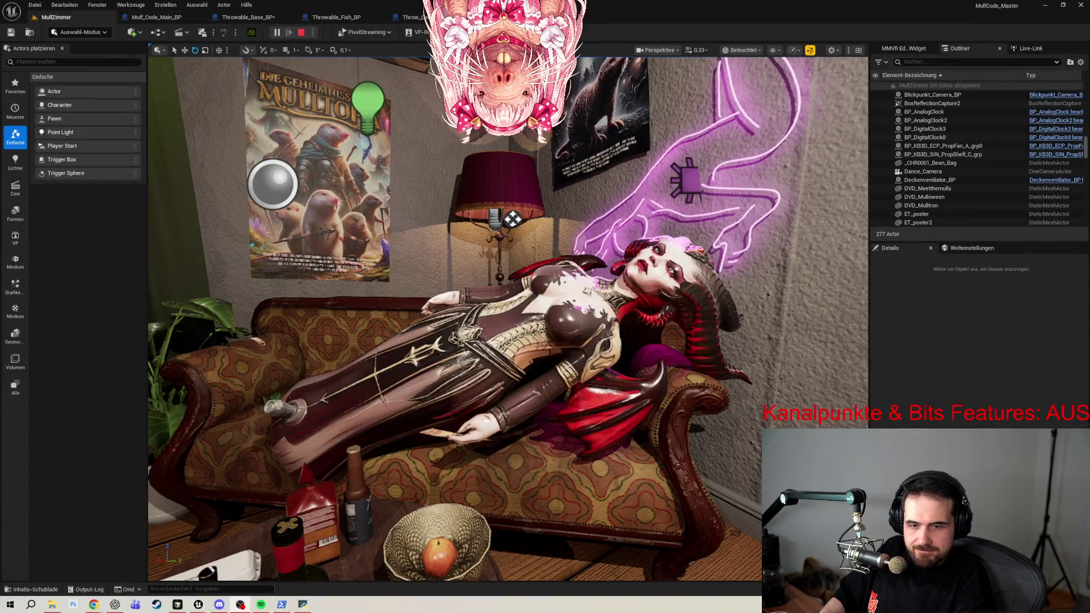
pyautogui.press('Escape')
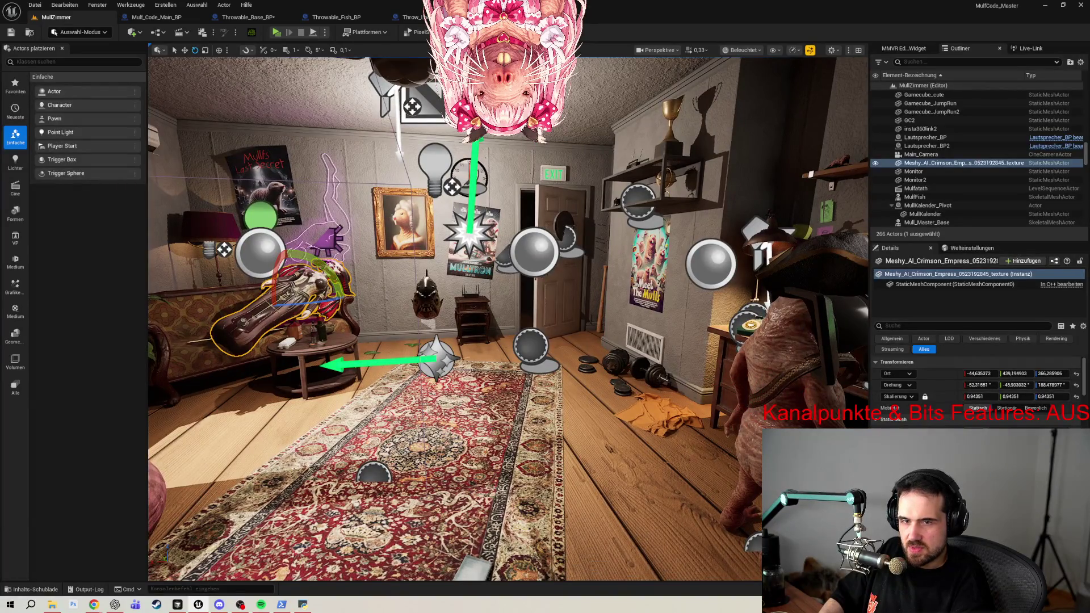
pyautogui.scroll(3, 528, 282)
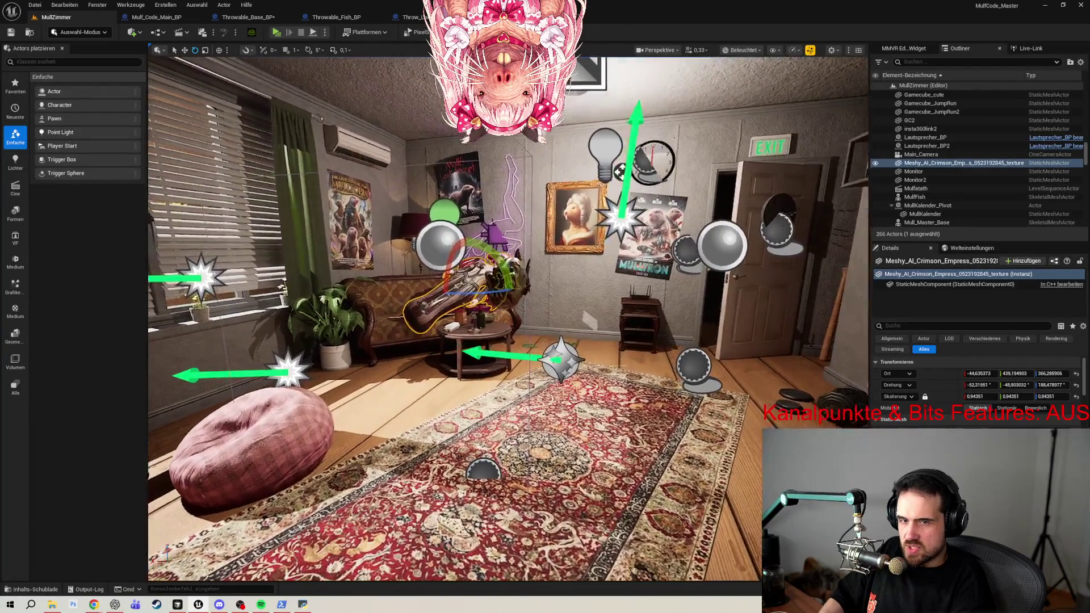
pyautogui.click(527, 281)
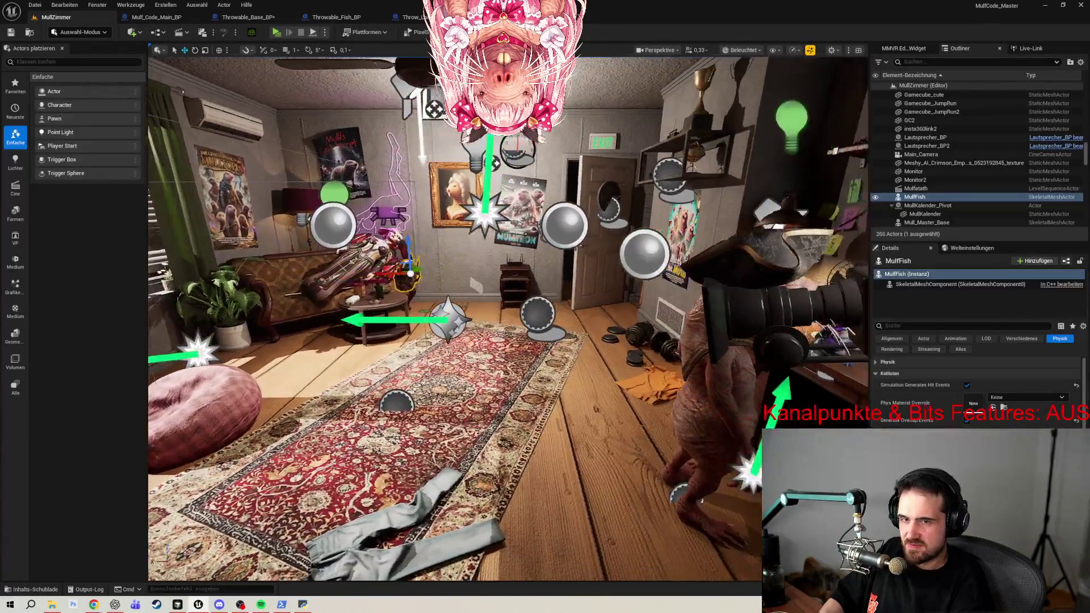
# Frame the selected MullFish head and orbit around it to survey the room.
pyautogui.moveTo(630, 212); pyautogui.dragTo(676, 212)
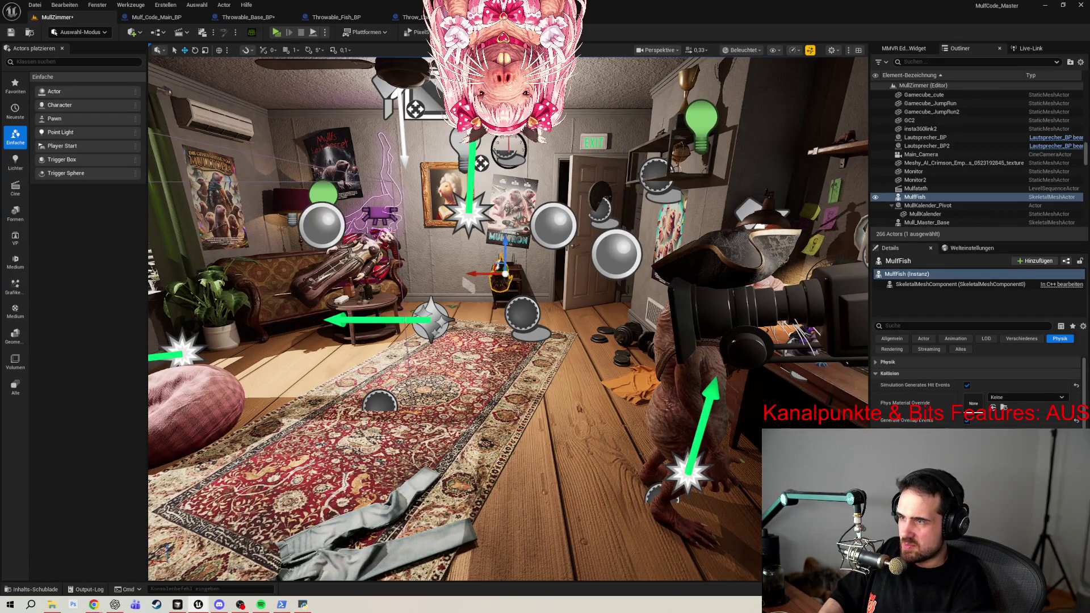
pyautogui.press('f')
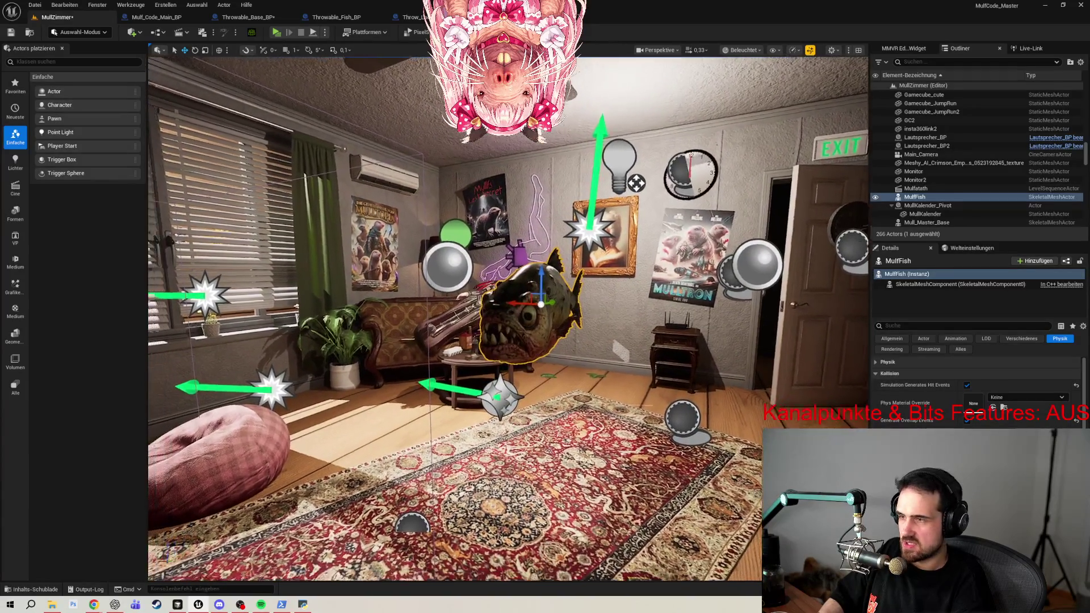
pyautogui.scroll(-5, 543, 304)
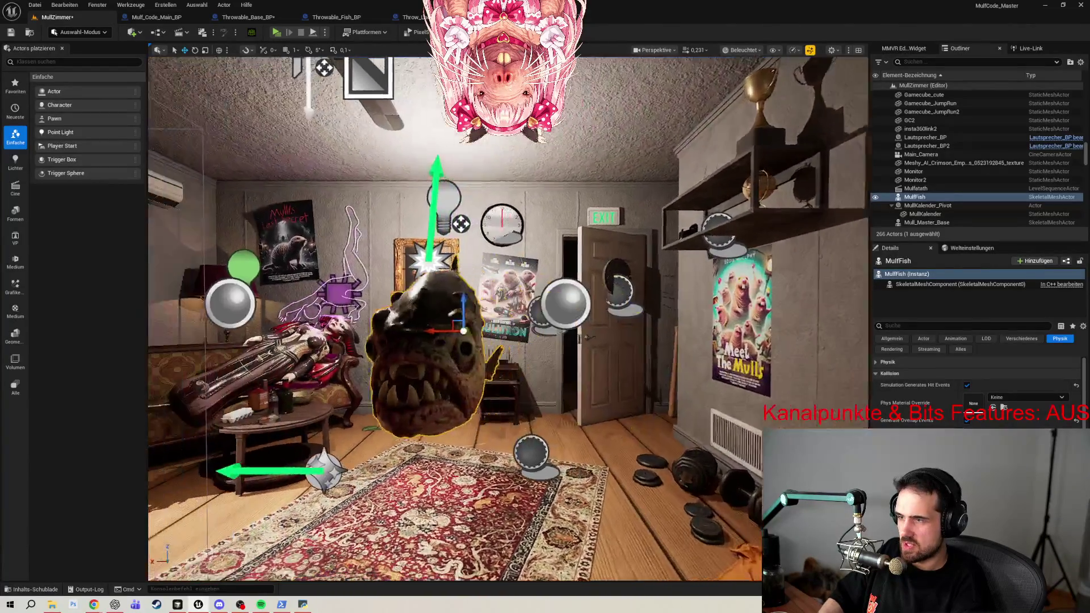
pyautogui.moveTo(455, 318); pyautogui.dragTo(387, 318)
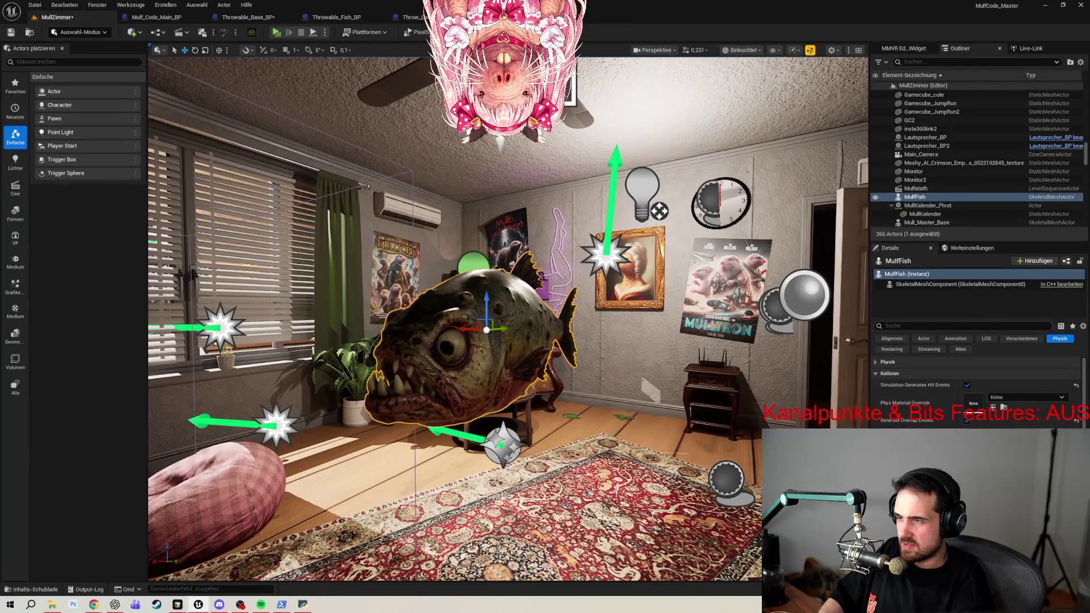
pyautogui.moveTo(454, 318); pyautogui.dragTo(591, 318)
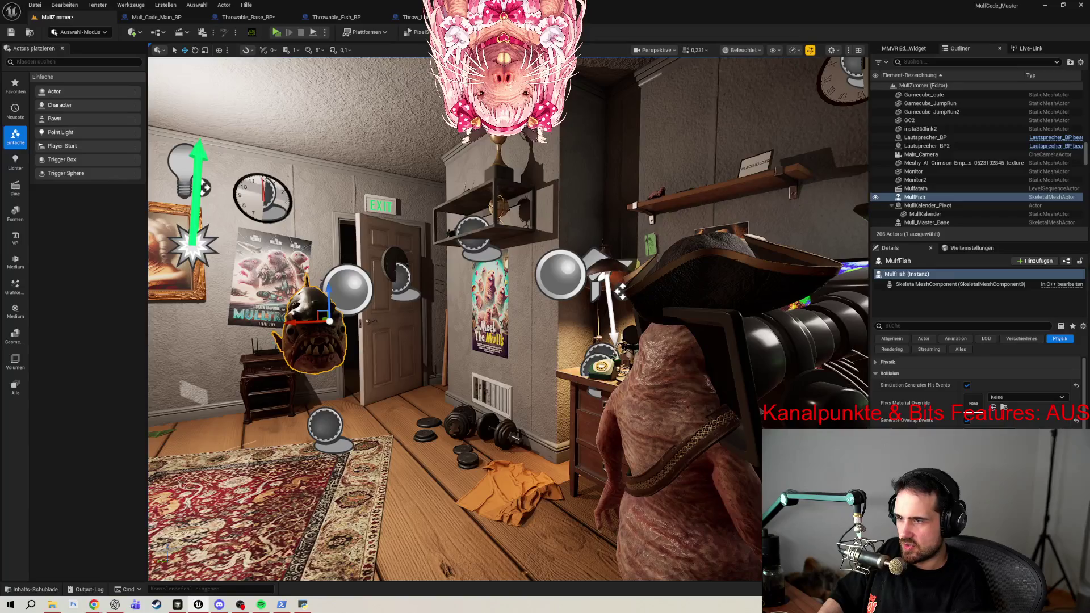
pyautogui.moveTo(454, 318)
pyautogui.mouseDown()
pyautogui.moveTo(579, 318)
pyautogui.moveTo(477, 319)
pyautogui.moveTo(539, 318)
pyautogui.moveTo(561, 272)
pyautogui.mouseUp()
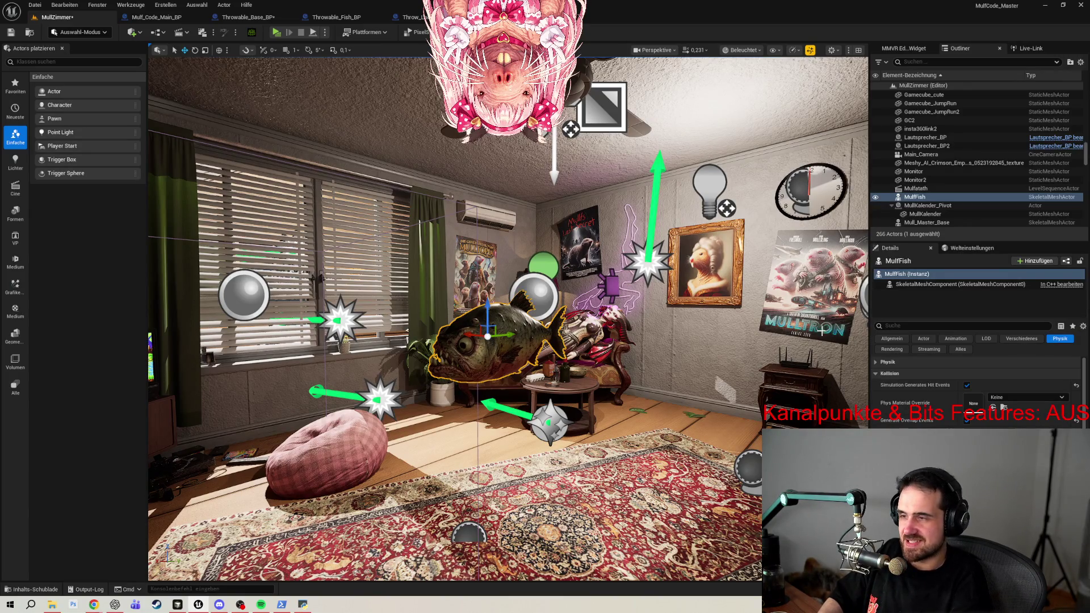
pyautogui.press('d')
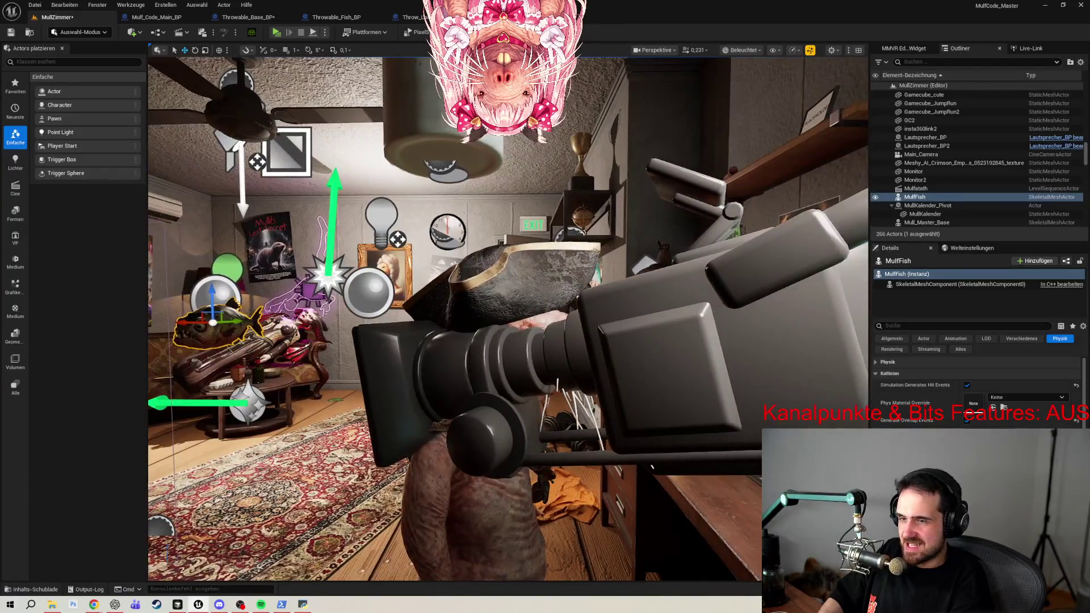
pyautogui.click(731, 338)
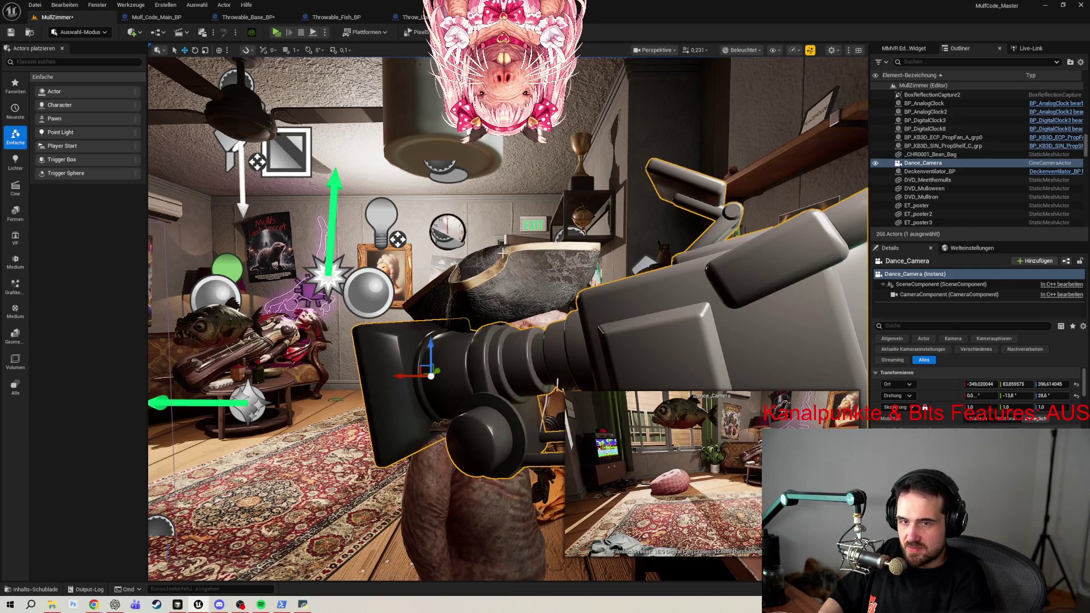
pyautogui.moveTo(443, 238); pyautogui.dragTo(381, 237)
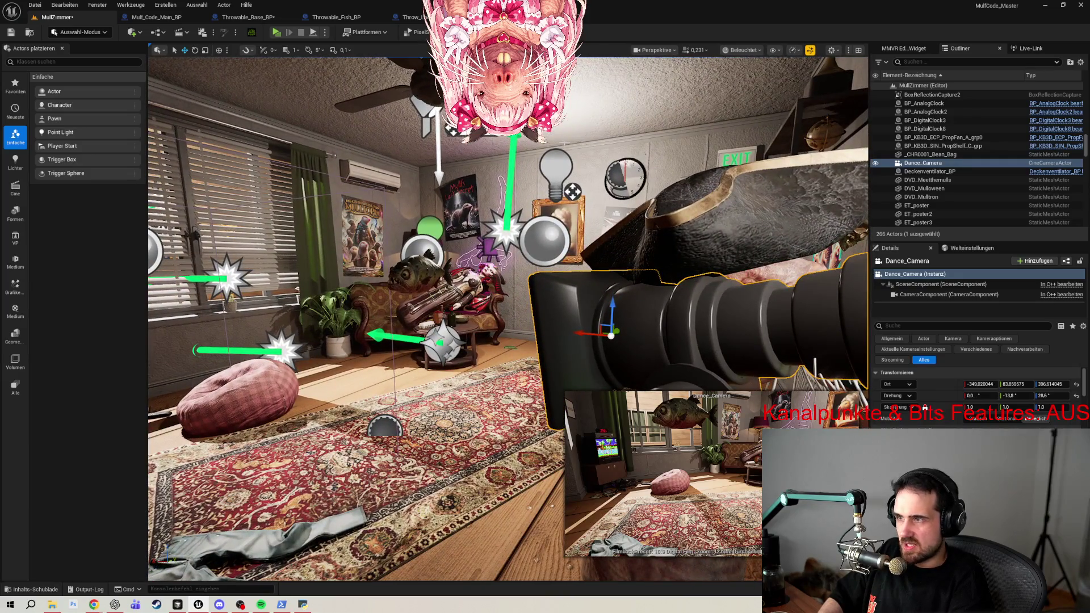
pyautogui.click(527, 94)
pyautogui.moveTo(380, 238); pyautogui.dragTo(352, 203)
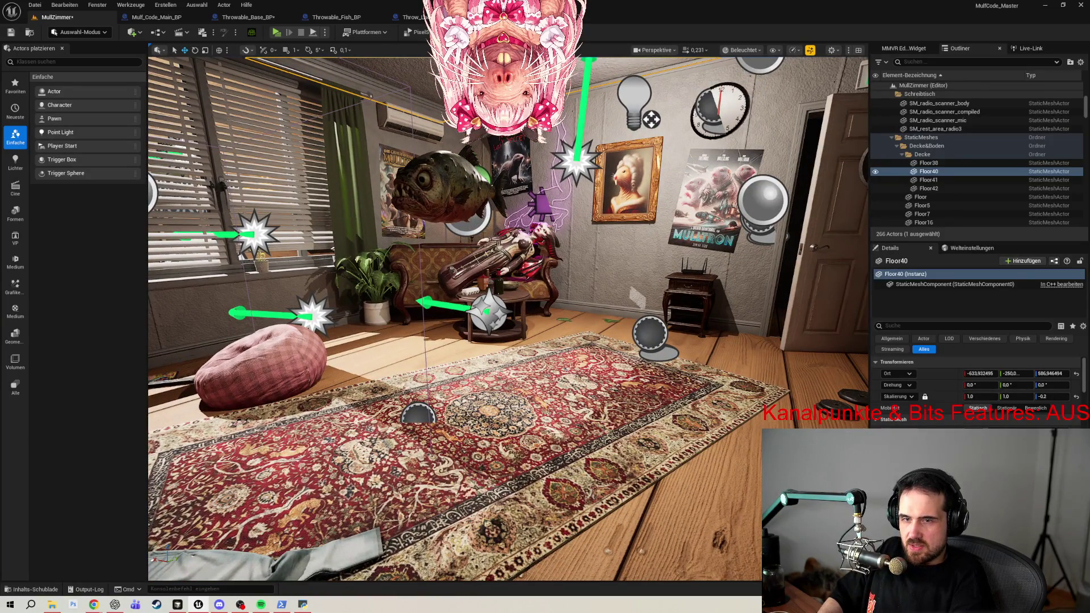
# Move closer to the fish, dismiss the wall's context menu, and reselect MullFish.
pyautogui.moveTo(355, 206)
pyautogui.mouseDown()
pyautogui.moveTo(355, 165)
pyautogui.moveTo(355, 198)
pyautogui.moveTo(355, 187)
pyautogui.mouseUp()
pyautogui.moveTo(566, 144); pyautogui.dragTo(566, 131)
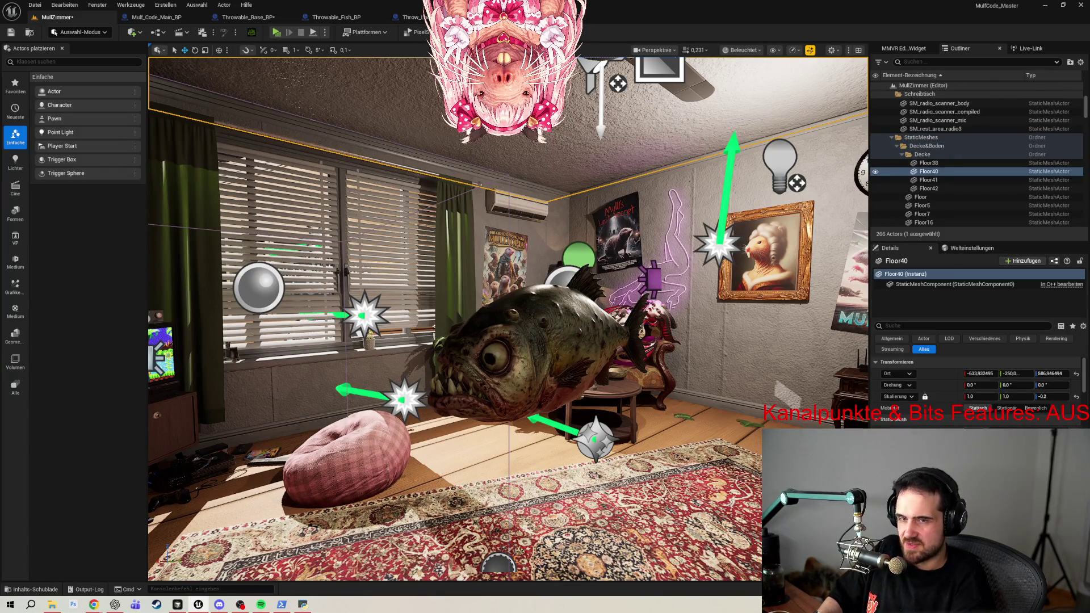
pyautogui.rightClick(572, 219)
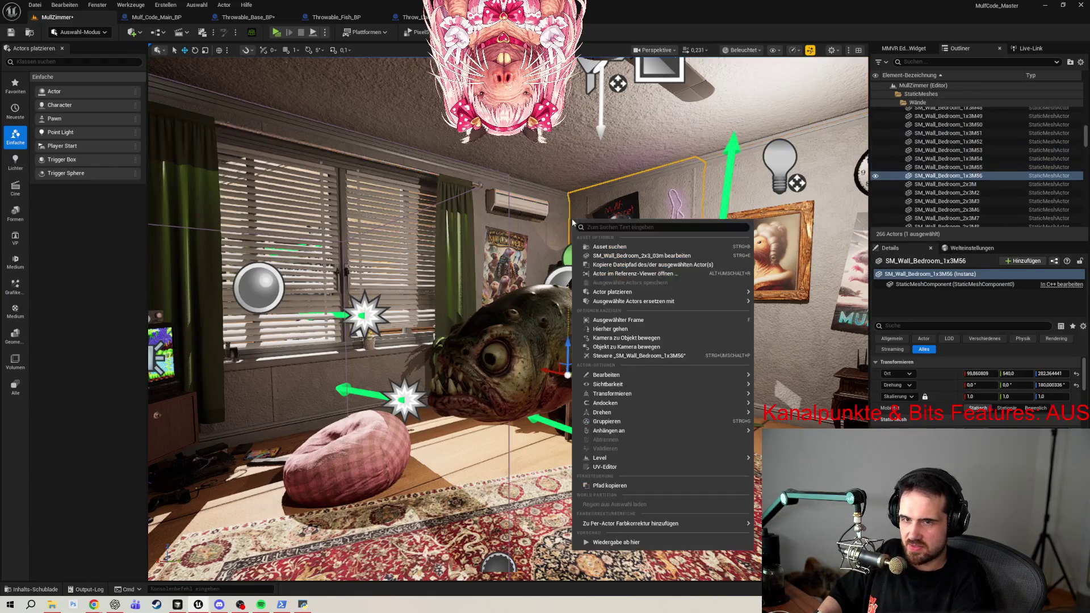
pyautogui.click(528, 321)
pyautogui.click(528, 324)
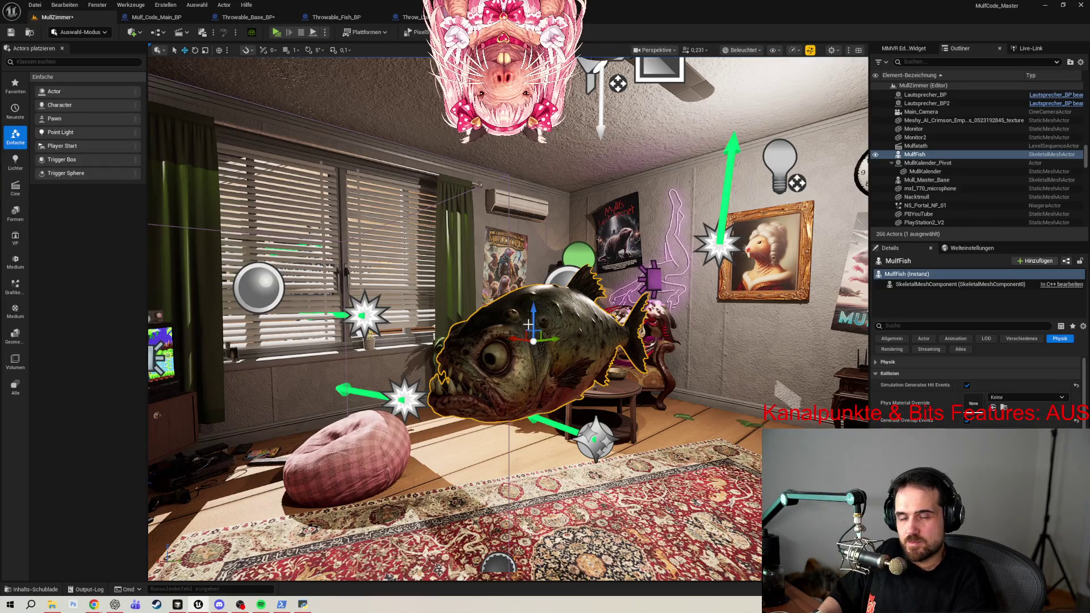
# Zoom in and out around the fish, then bring up the Throw_Launcher_BP EventGraph.
pyautogui.scroll(-5, 528, 324)
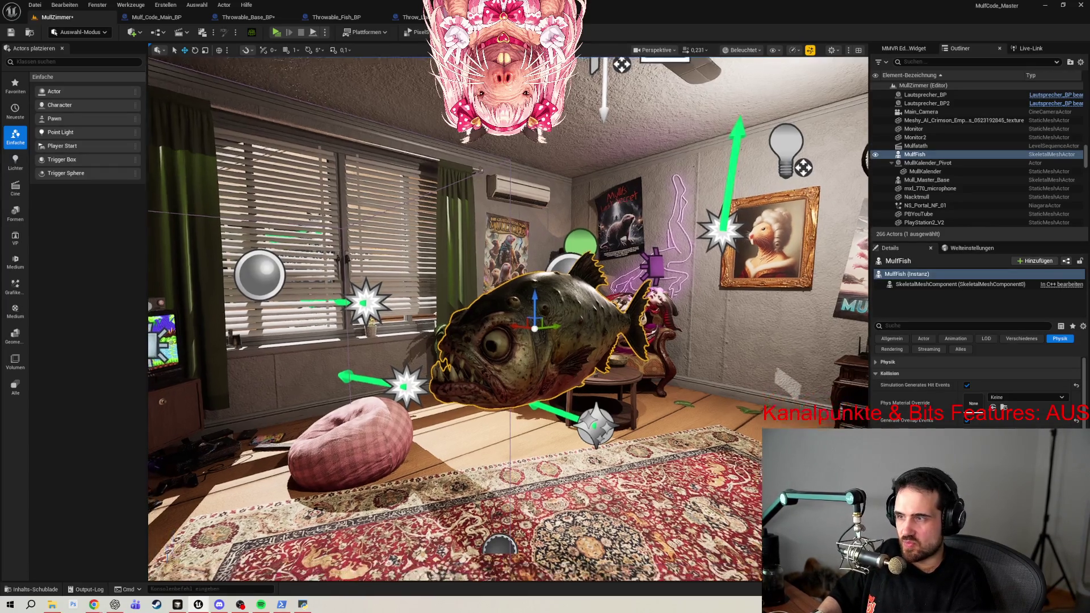
pyautogui.scroll(-5, 528, 325)
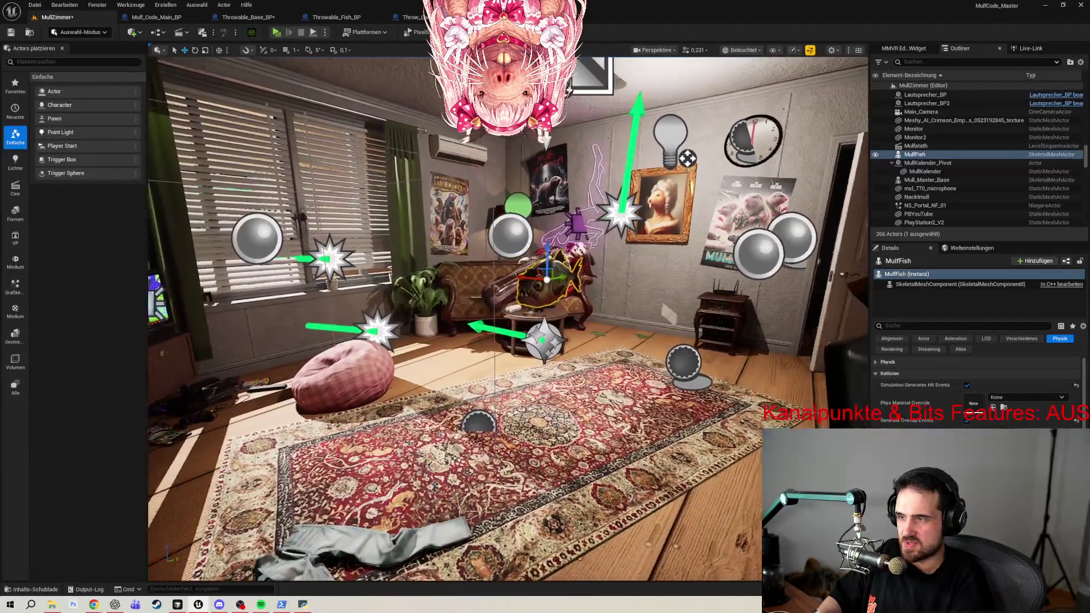
pyautogui.scroll(5, 512, 318)
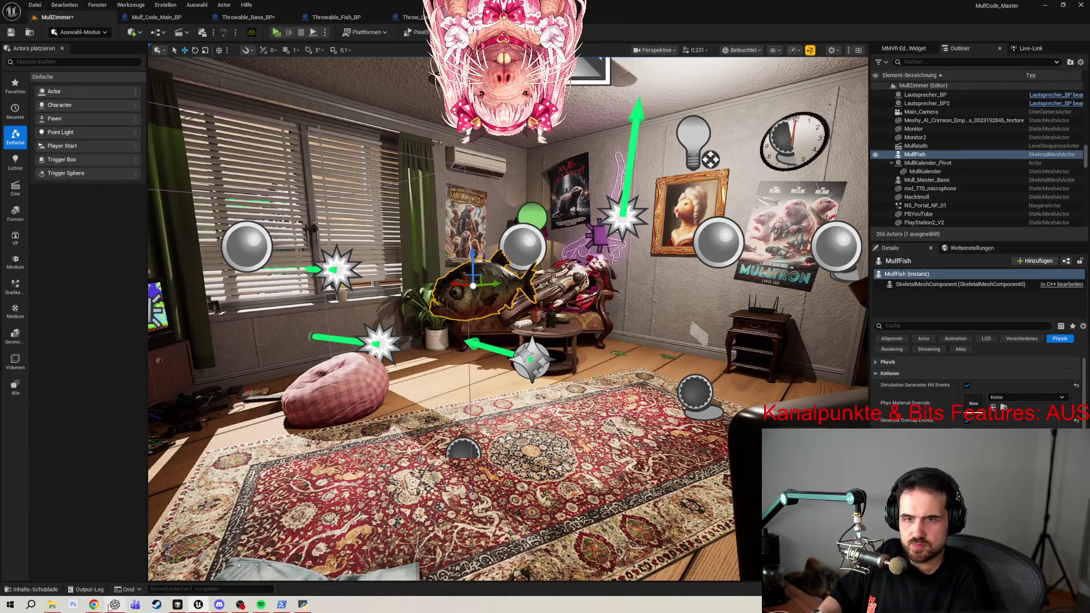
pyautogui.moveTo(110, 606)
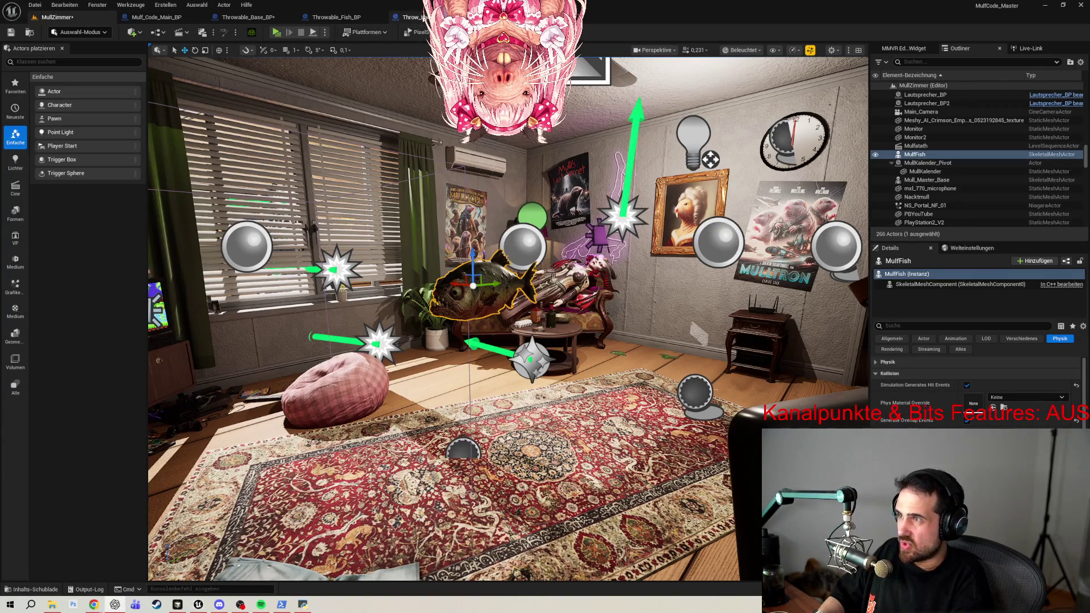
pyautogui.click(410, 17)
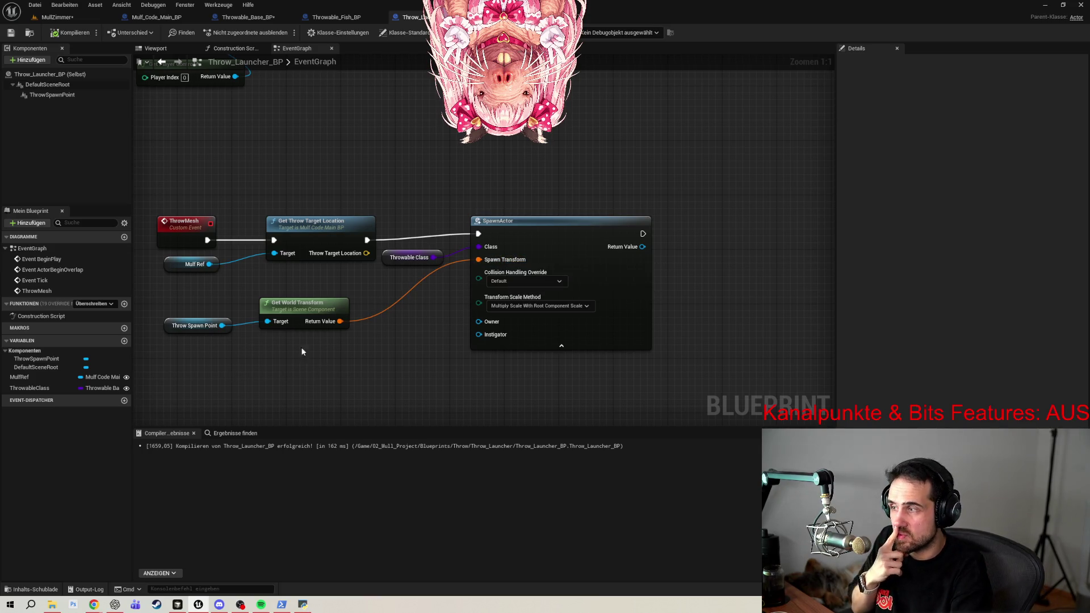
# Set the SpawnActor node's Collision Handling Override to 'Always Spawn, Ignore Collisions'.
pyautogui.click(517, 221)
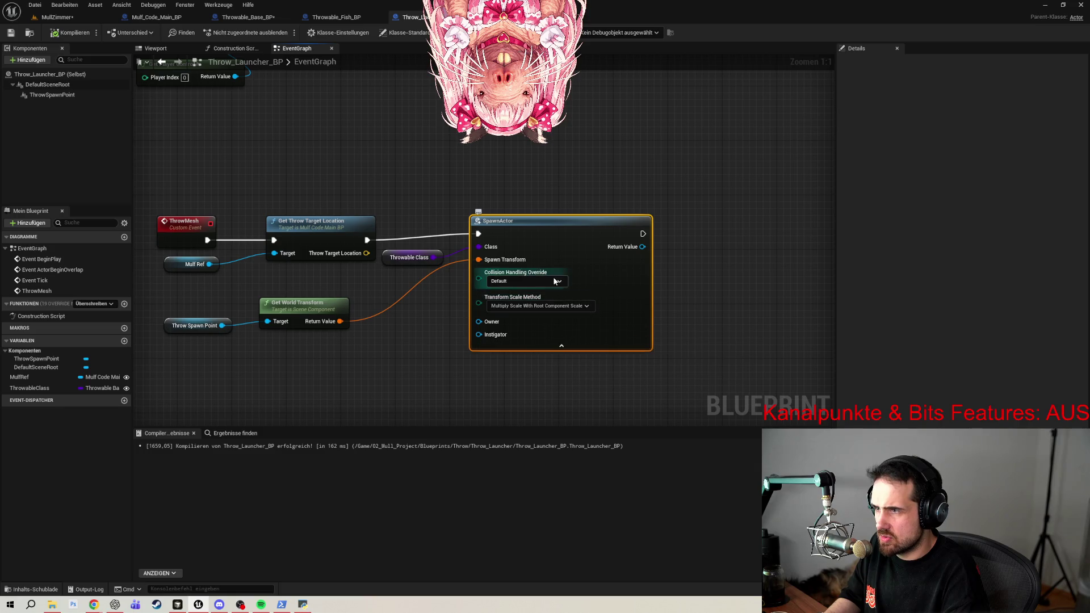
pyautogui.click(556, 282)
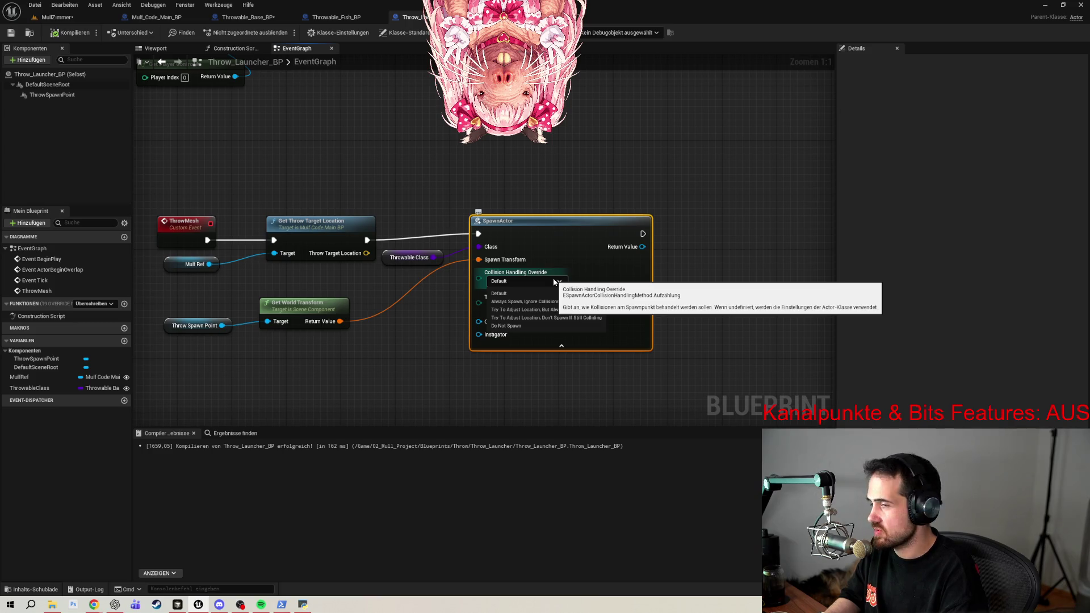
pyautogui.click(525, 301)
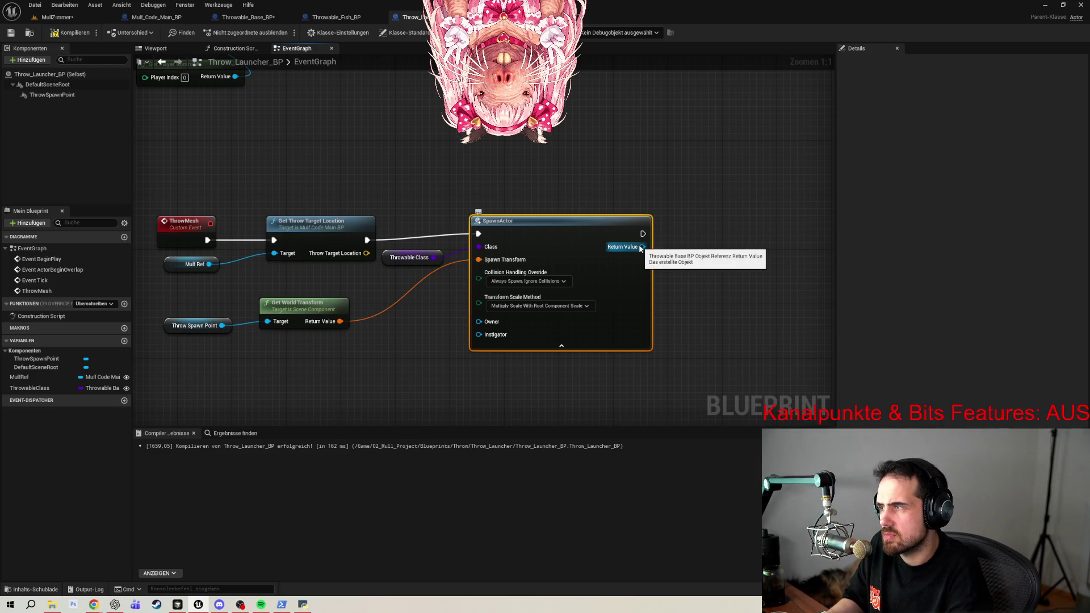
pyautogui.moveTo(641, 248); pyautogui.dragTo(752, 237)
pyautogui.write('launch')
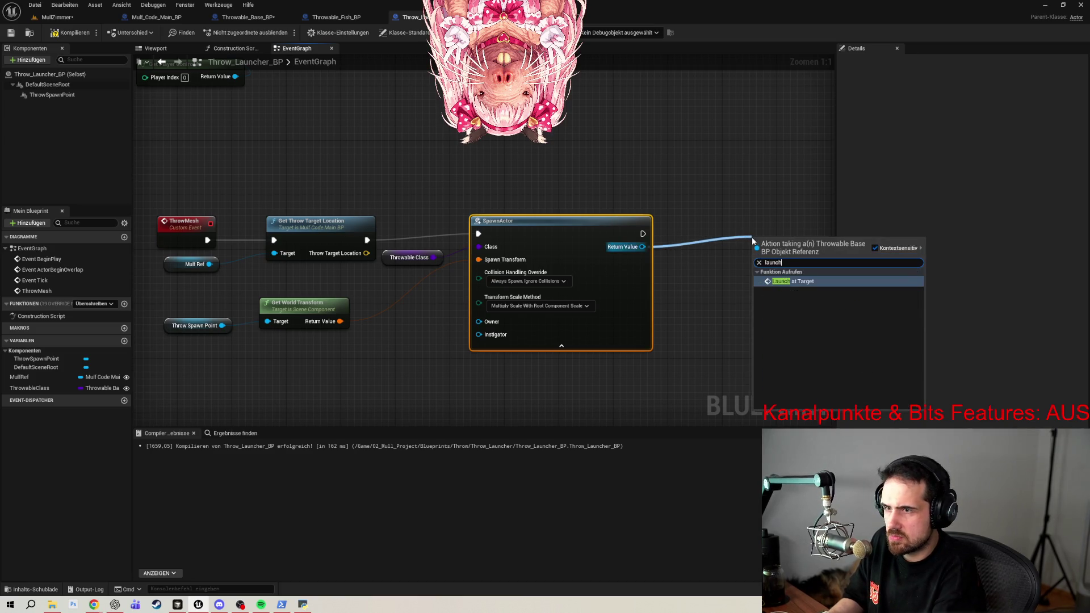
pyautogui.press('Return')
pyautogui.moveTo(724, 206); pyautogui.dragTo(498, 197)
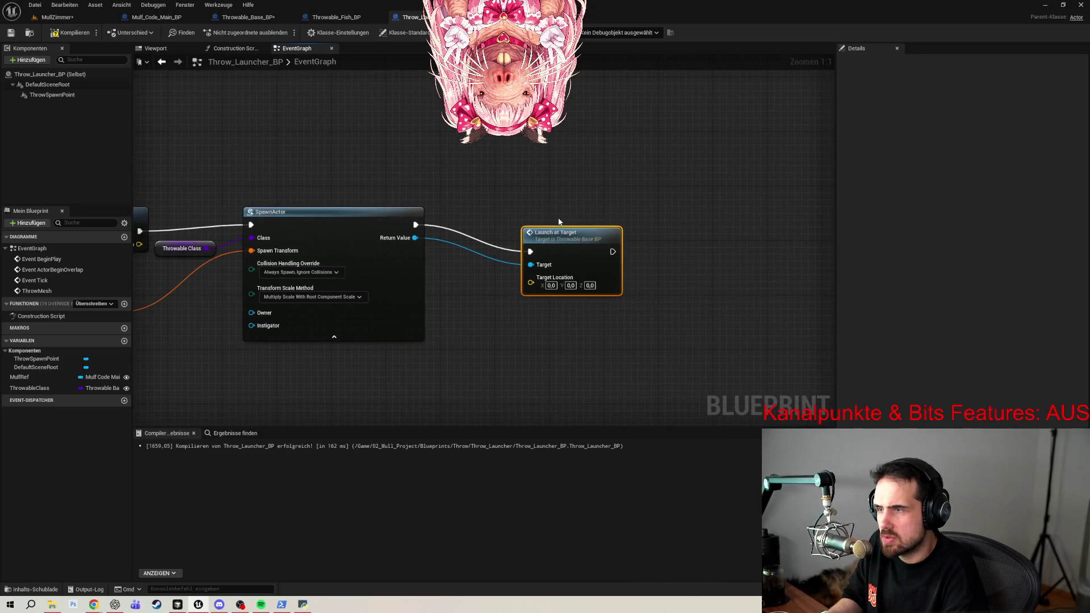
pyautogui.moveTo(553, 224); pyautogui.dragTo(541, 222)
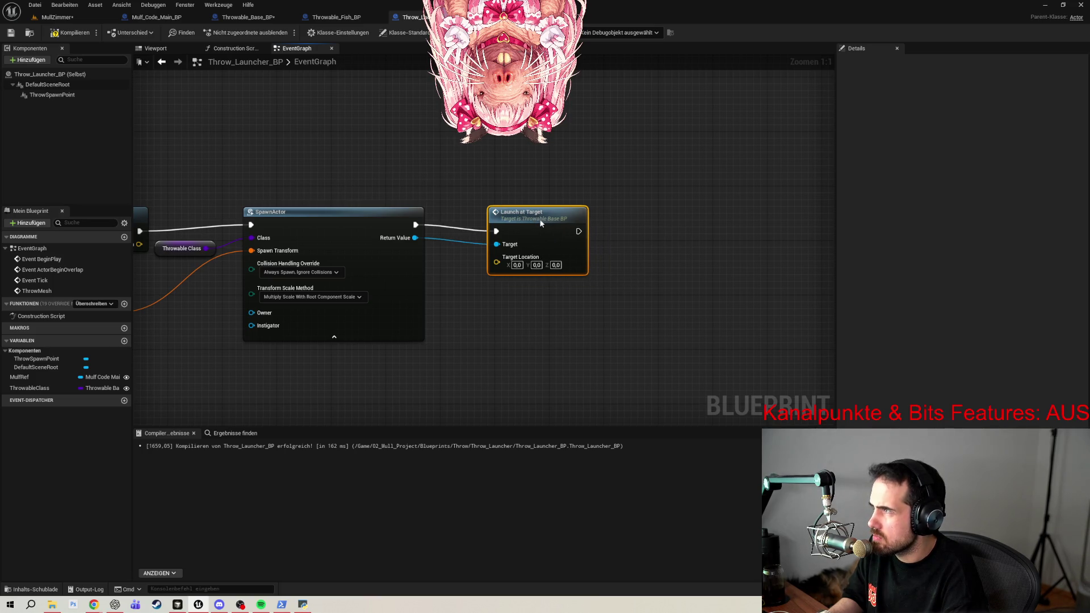
pyautogui.moveTo(551, 237)
pyautogui.mouseDown()
pyautogui.moveTo(531, 230)
pyautogui.moveTo(560, 220)
pyautogui.mouseUp()
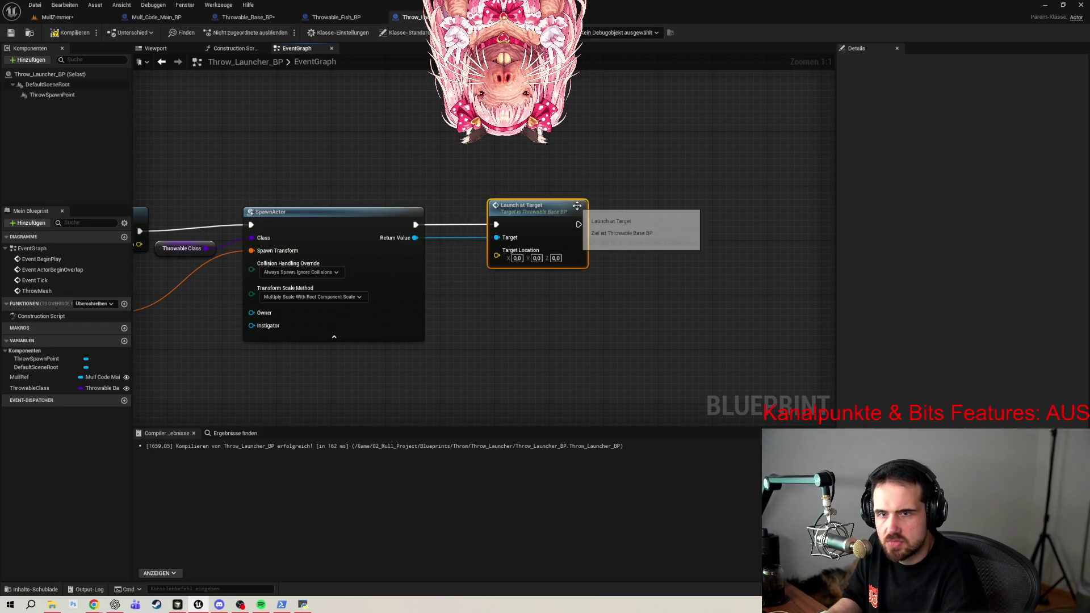
pyautogui.moveTo(458, 186)
pyautogui.mouseDown()
pyautogui.moveTo(489, 170)
pyautogui.moveTo(477, 182)
pyautogui.mouseUp()
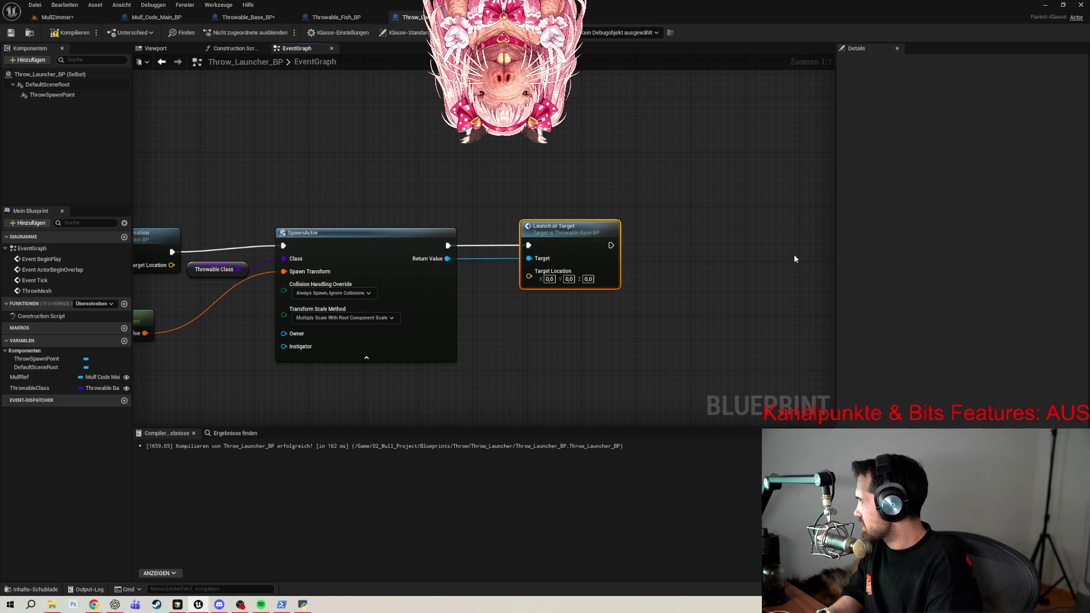
# Frame the graph and move the Throw Spawn Point and Get World Transform nodes aside.
pyautogui.press('Home')
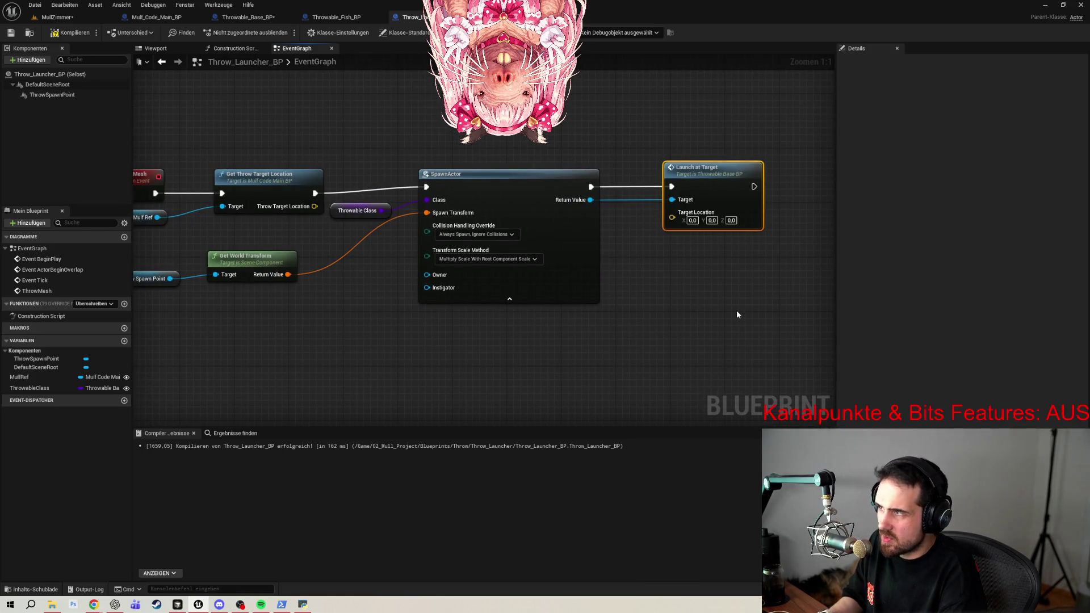
pyautogui.moveTo(692, 309); pyautogui.dragTo(729, 335)
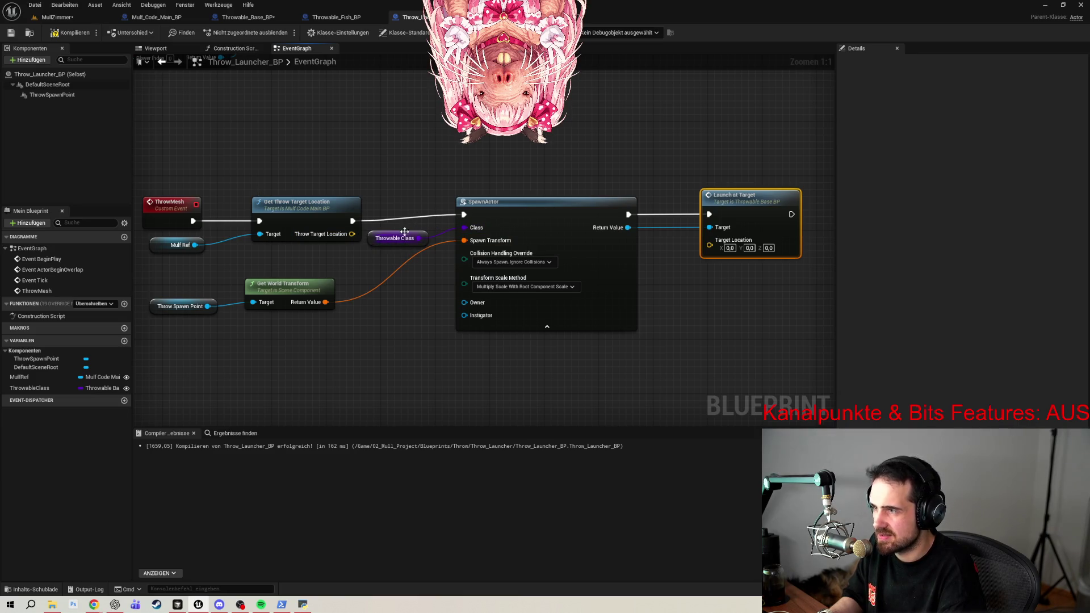
pyautogui.moveTo(141, 278); pyautogui.dragTo(340, 318)
pyautogui.moveTo(295, 277); pyautogui.dragTo(375, 293)
pyautogui.keyDown('ctrl'); pyautogui.click(182, 306); pyautogui.keyUp('ctrl')
pyautogui.moveTo(293, 291)
pyautogui.mouseDown()
pyautogui.moveTo(355, 297)
pyautogui.moveTo(377, 331)
pyautogui.mouseUp()
pyautogui.moveTo(375, 240); pyautogui.dragTo(340, 294)
# Wire Throw Target Location into Launch at Target's Target Location and tidy the nodes.
pyautogui.moveTo(352, 234)
pyautogui.mouseDown()
pyautogui.moveTo(696, 234)
pyautogui.moveTo(713, 250)
pyautogui.mouseUp()
pyautogui.moveTo(751, 195); pyautogui.dragTo(722, 193)
pyautogui.moveTo(141, 188); pyautogui.dragTo(274, 262)
pyautogui.moveTo(304, 208); pyautogui.dragTo(303, 208)
pyautogui.click(352, 171)
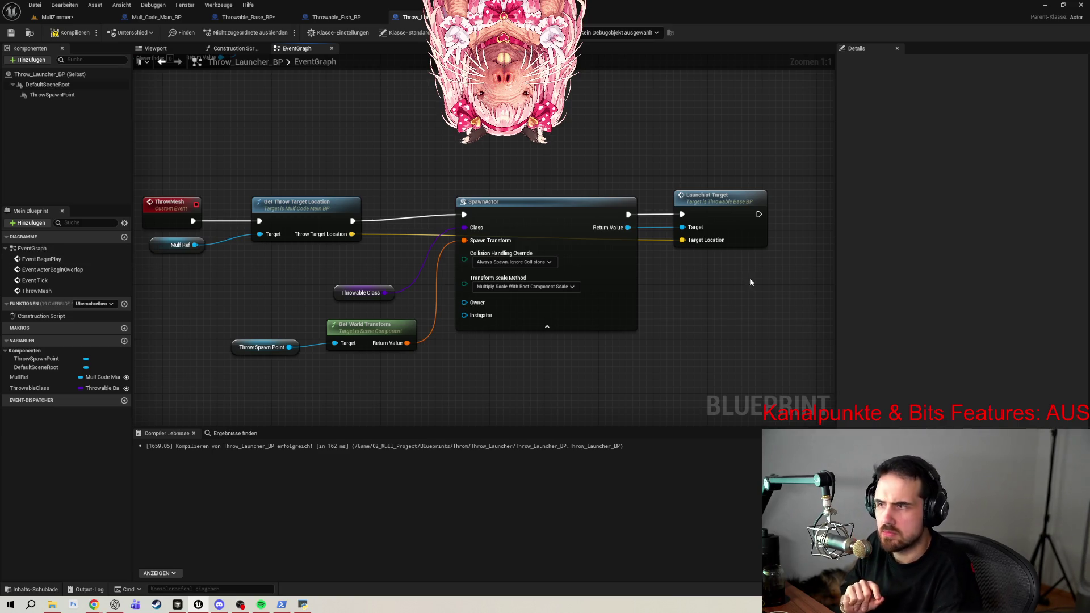
# Compile Throw_Launcher_BP and zoom out to the BeginPlay nodes.
pyautogui.press('F7')
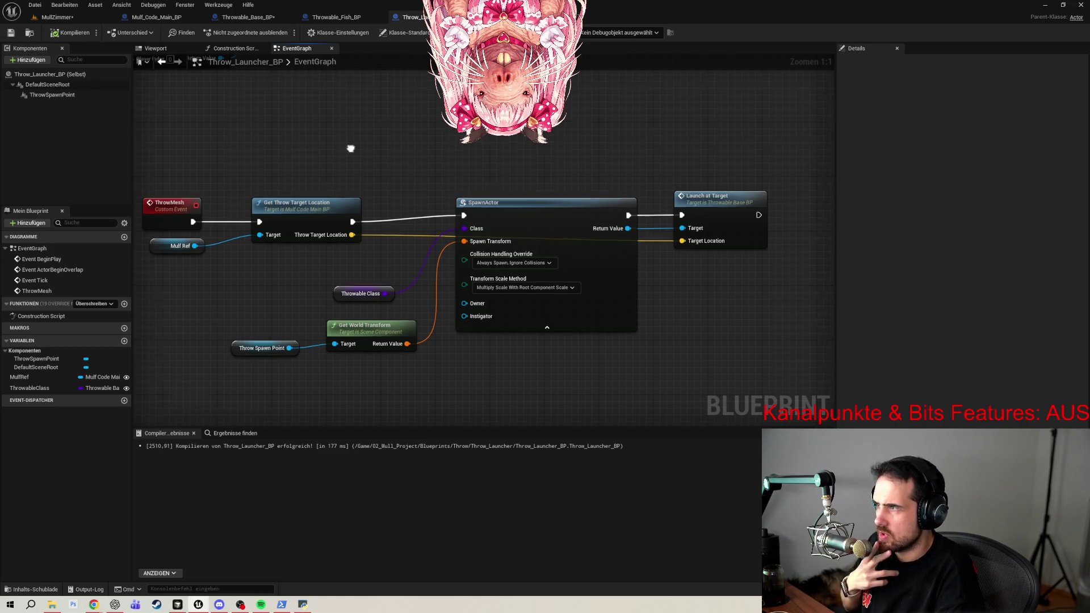
pyautogui.moveTo(442, 217); pyautogui.dragTo(490, 259)
pyautogui.scroll(-3, 483, 227)
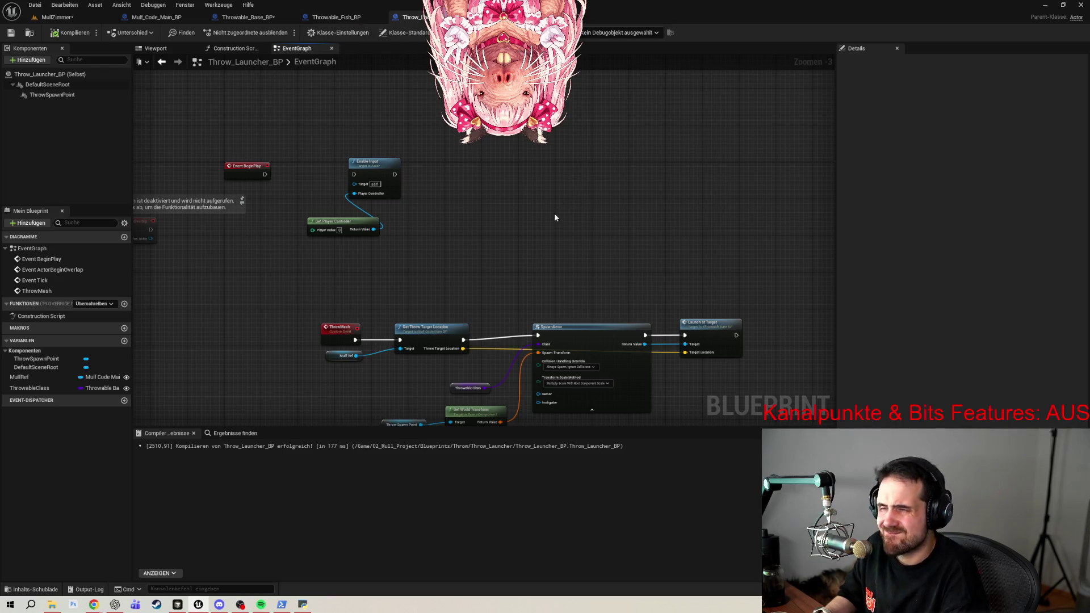
pyautogui.click(246, 17)
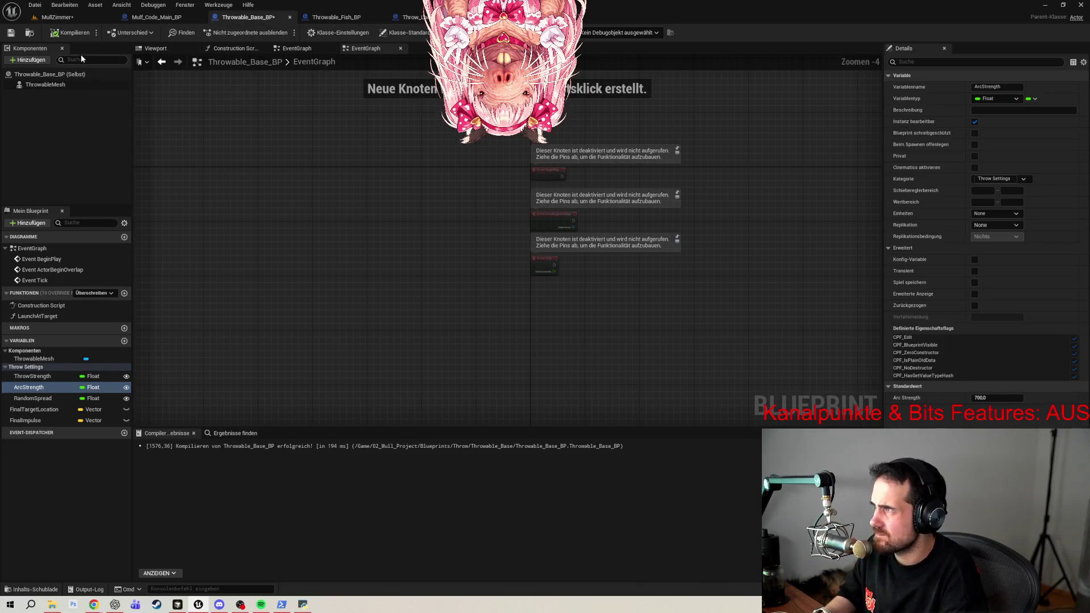
# Save Throwable_Base_BP and all modified assets, then return to the Throw_Launcher_BP graph.
pyautogui.click(12, 32)
pyautogui.click(35, 4)
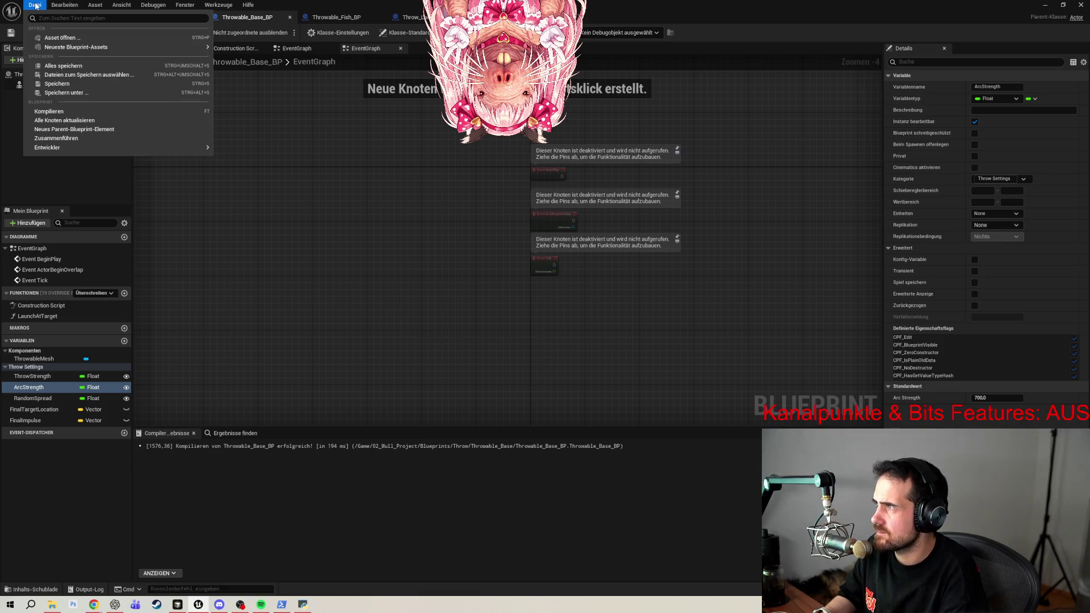
pyautogui.click(64, 66)
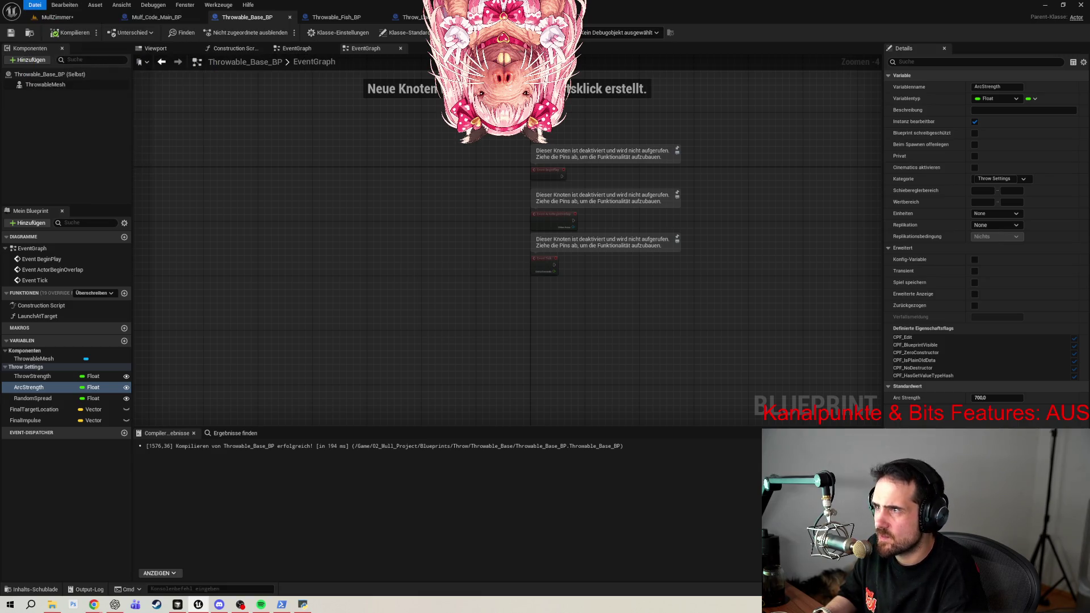
pyautogui.click(412, 17)
pyautogui.moveTo(609, 183); pyautogui.dragTo(580, 162)
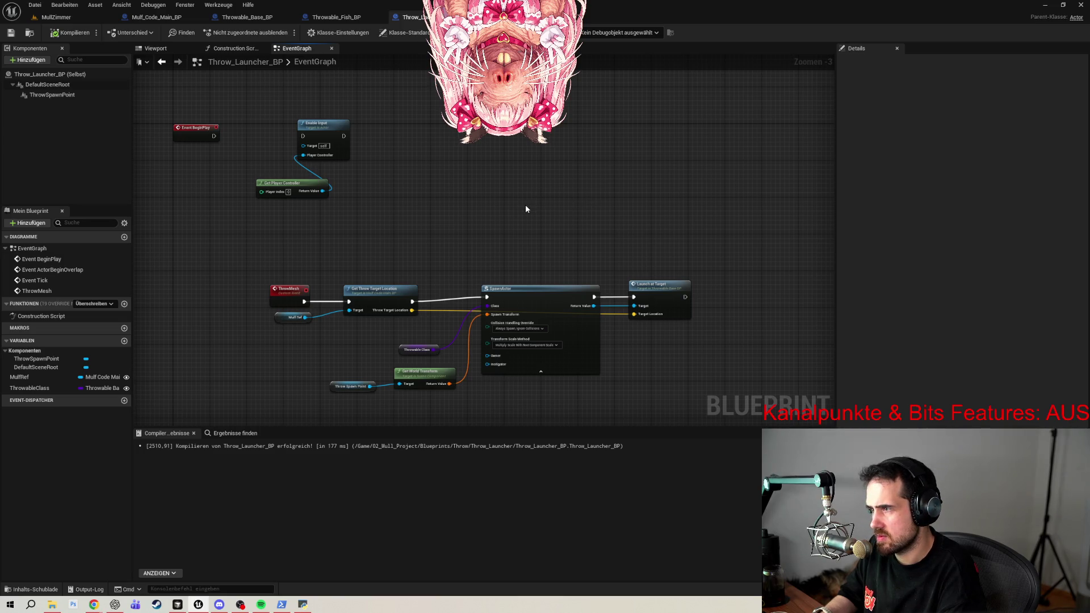
pyautogui.rightClick(527, 208)
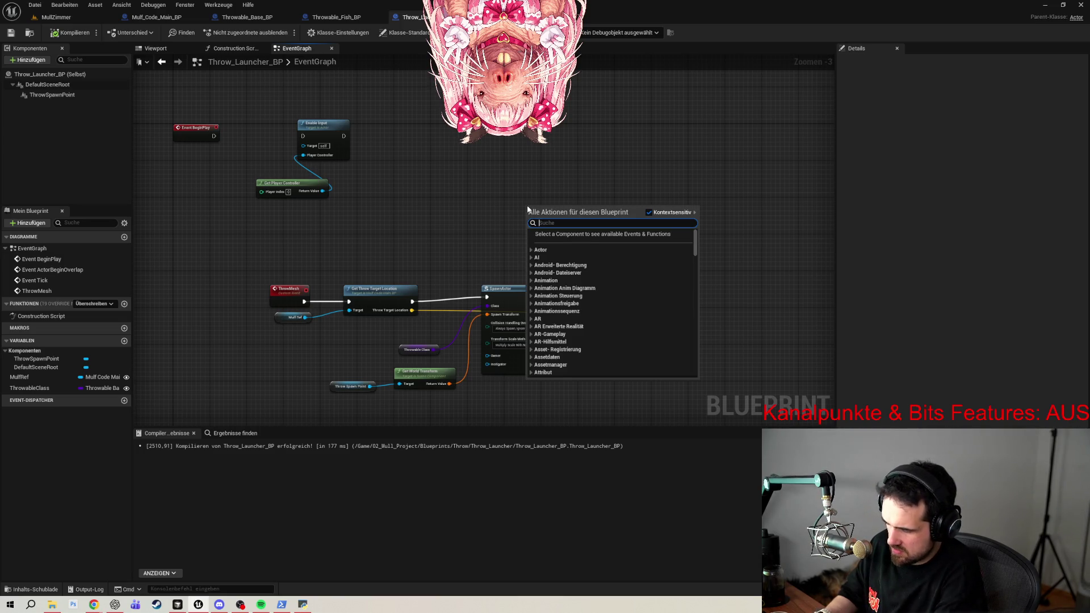
# Add a '9' key event whose Pressed output calls Throw Mesh, then compile and save.
pyautogui.write('9 key')
pyautogui.click(550, 315)
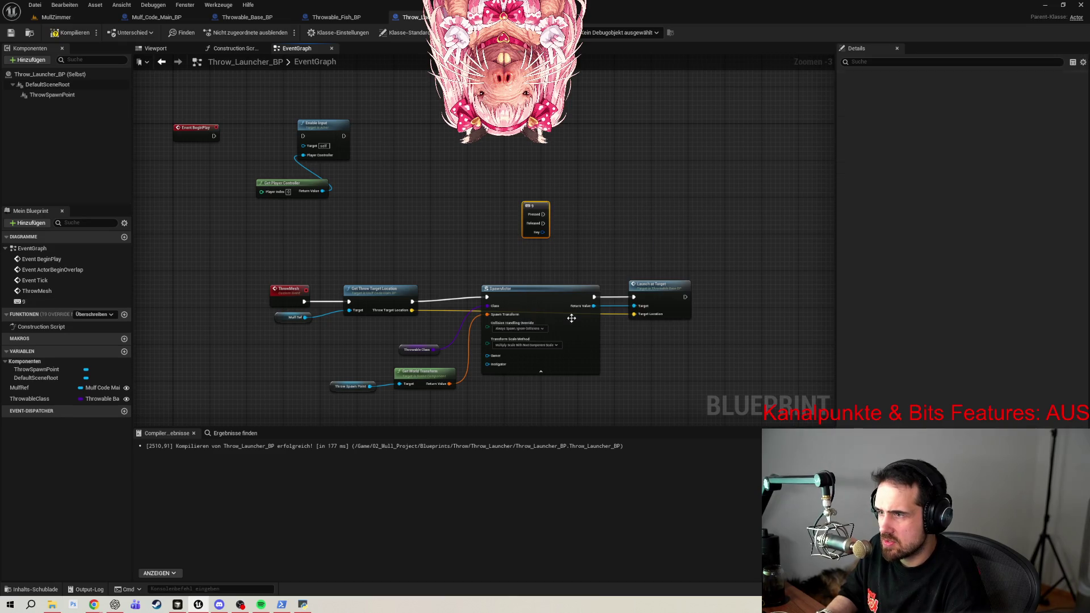
pyautogui.moveTo(543, 216); pyautogui.dragTo(615, 210)
pyautogui.write('thrw')
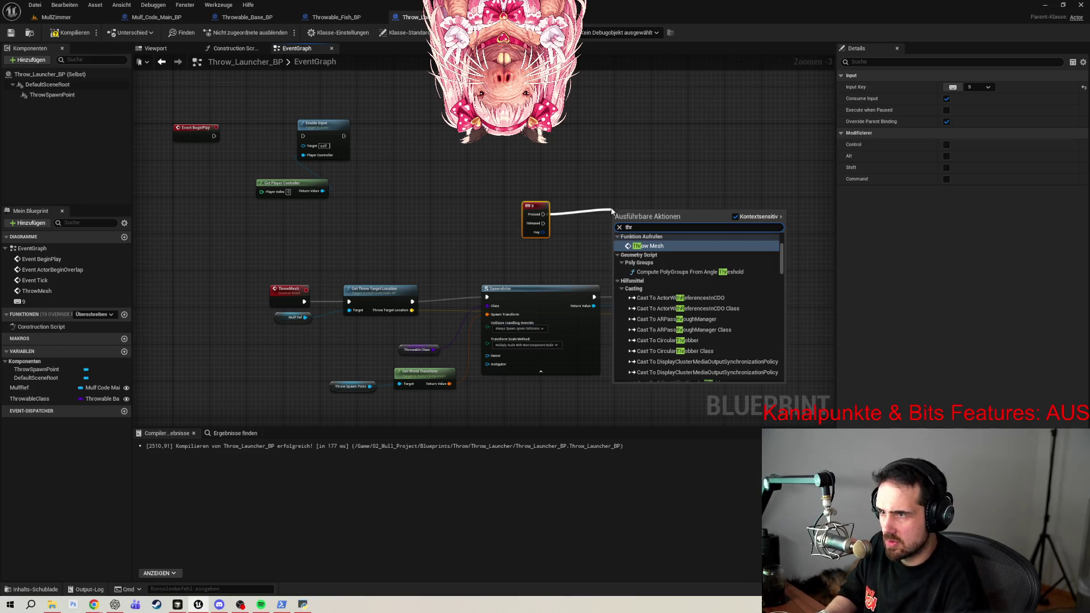
pyautogui.click(658, 248)
pyautogui.moveTo(646, 219); pyautogui.dragTo(616, 213)
pyautogui.click(10, 35)
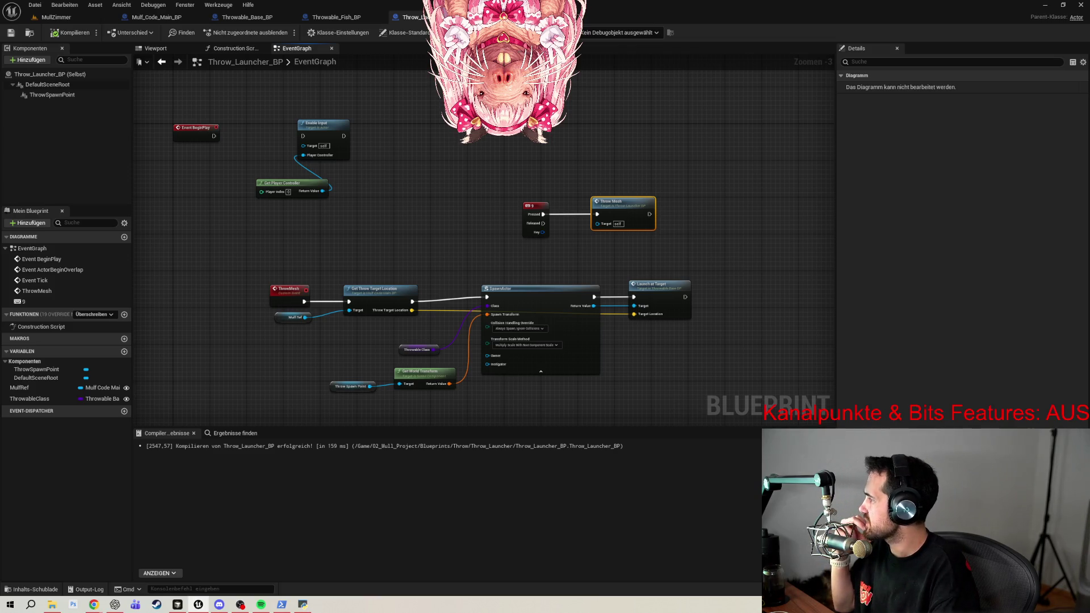
pyautogui.click(80, 16)
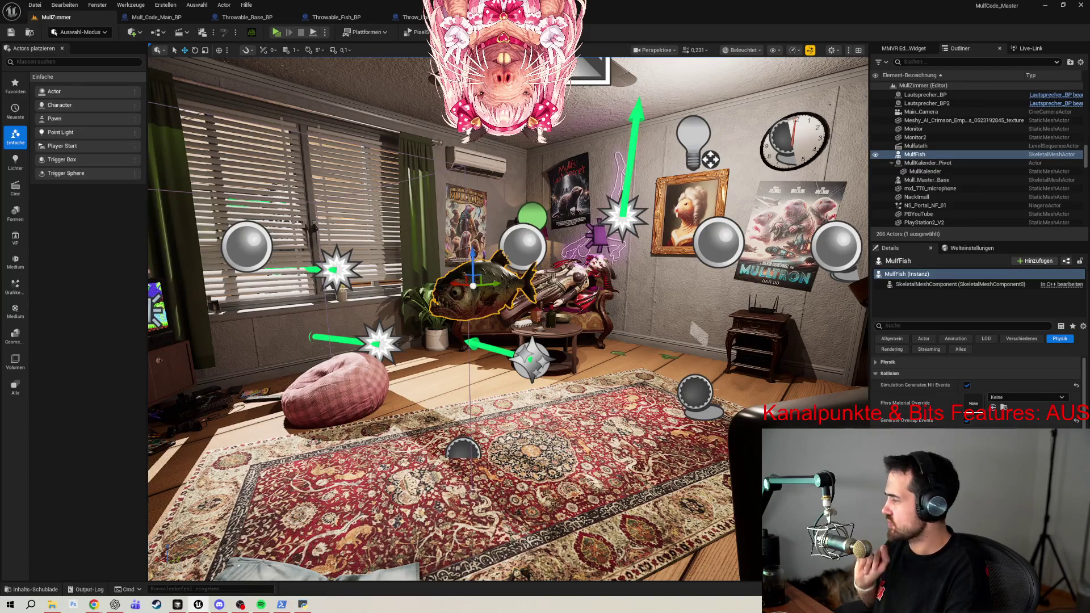
# Place Throw_Launcher_BP in the room and set its Mulf reference to Mulf_Code_Main_BP1.
pyautogui.click(10, 590)
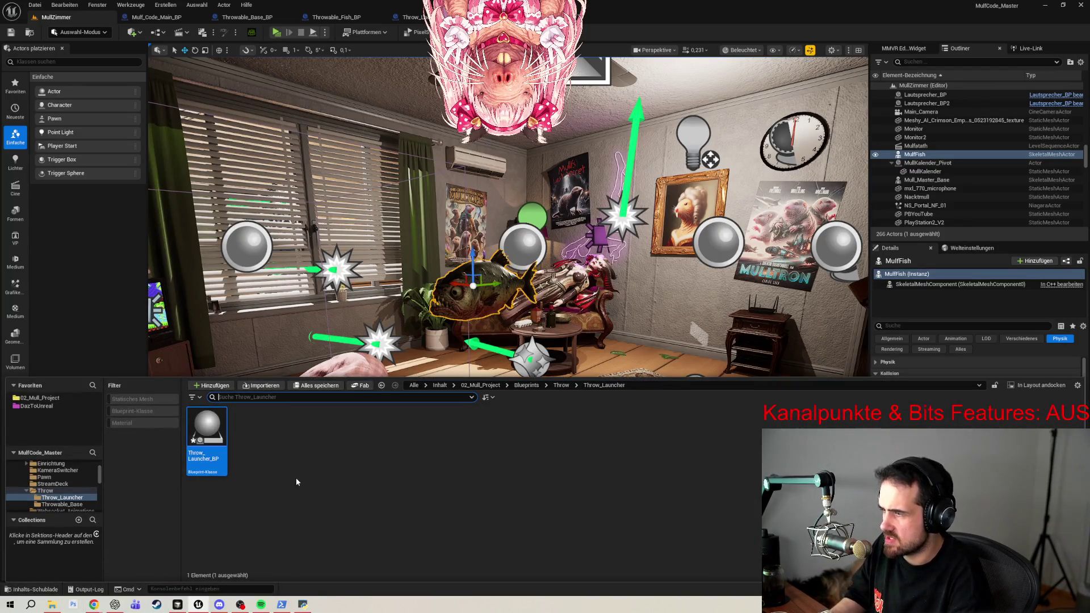
pyautogui.moveTo(207, 438)
pyautogui.mouseDown()
pyautogui.moveTo(233, 391)
pyautogui.moveTo(234, 430)
pyautogui.moveTo(222, 378)
pyautogui.mouseUp()
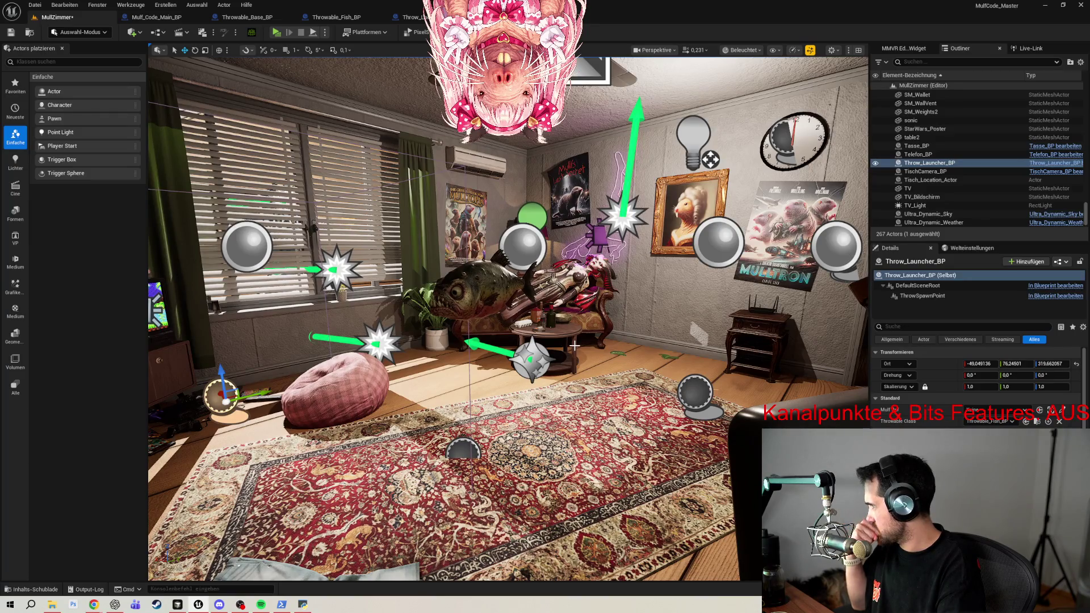
pyautogui.click(998, 410)
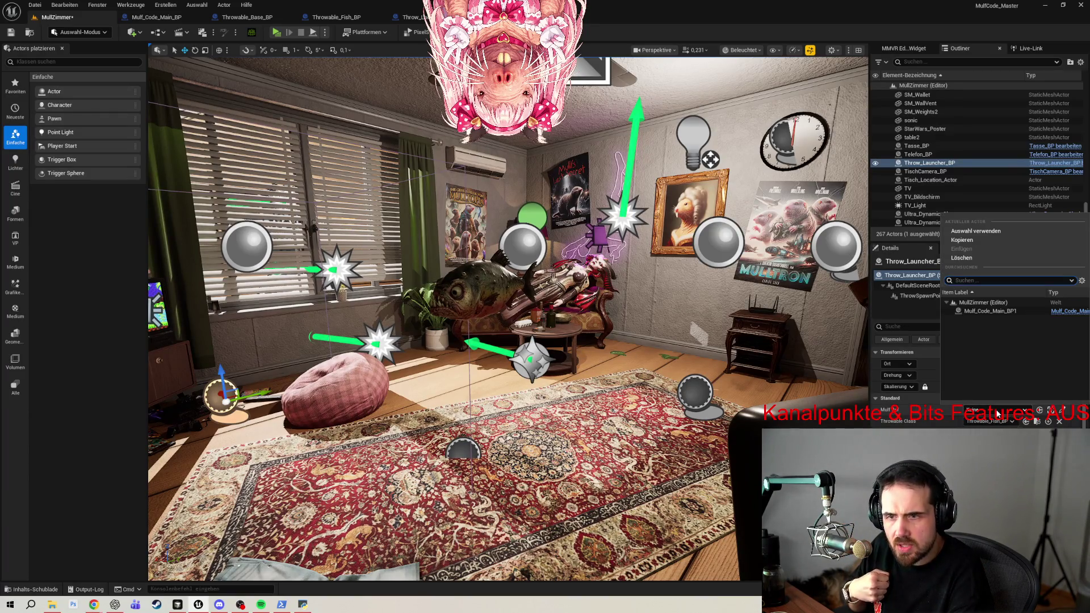
pyautogui.click(997, 312)
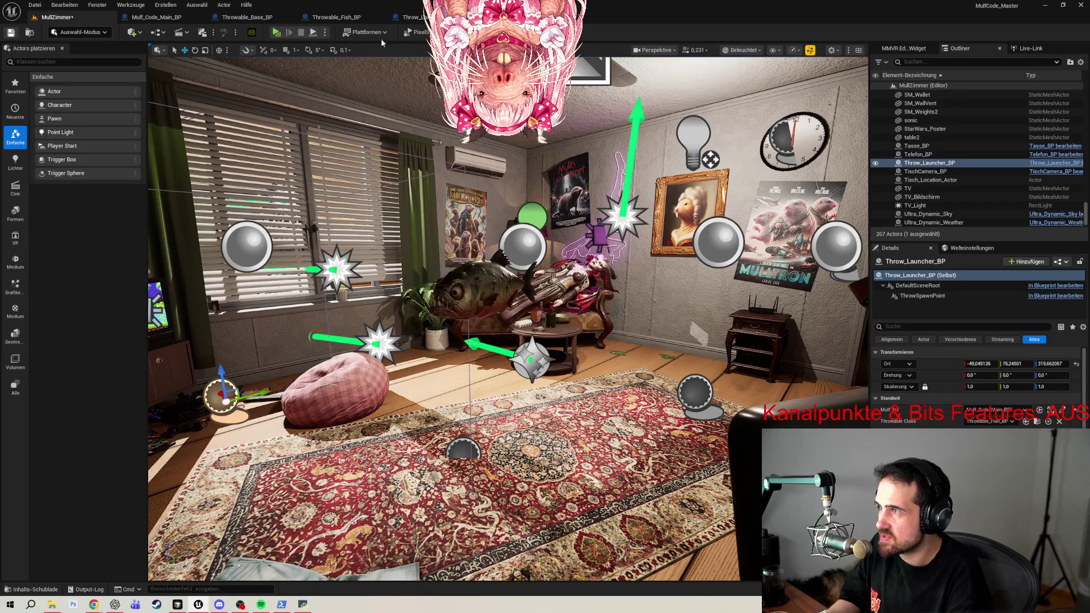
pyautogui.click(326, 32)
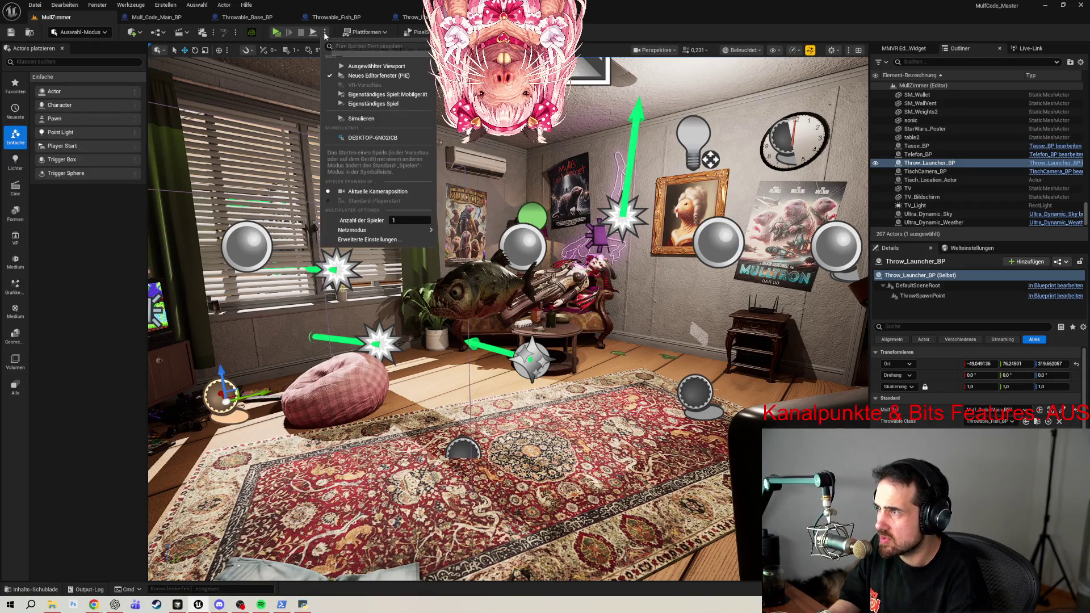
pyautogui.click(373, 68)
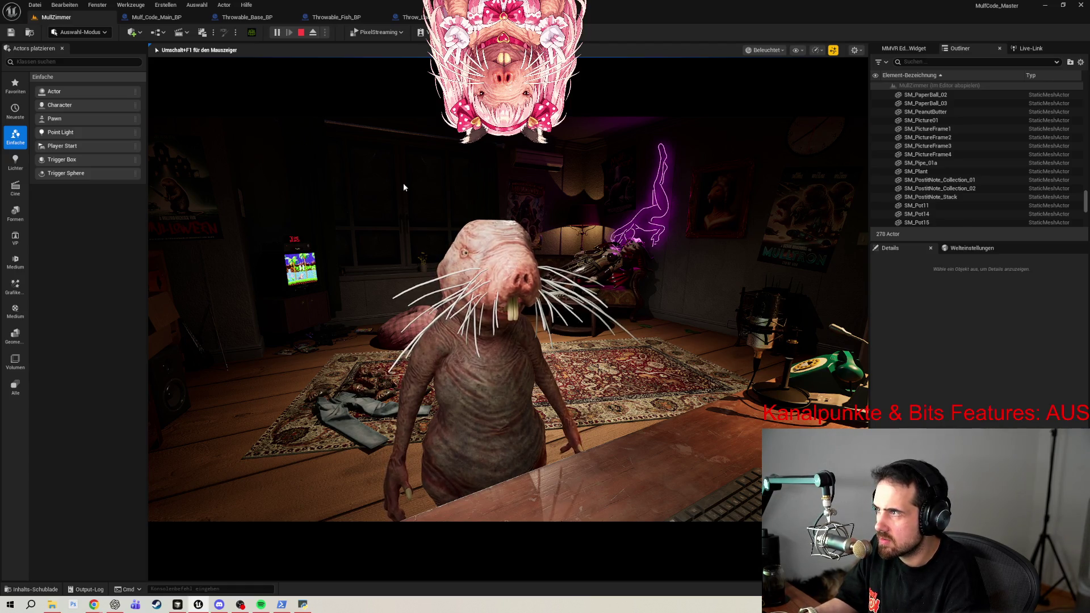
pyautogui.press('Escape')
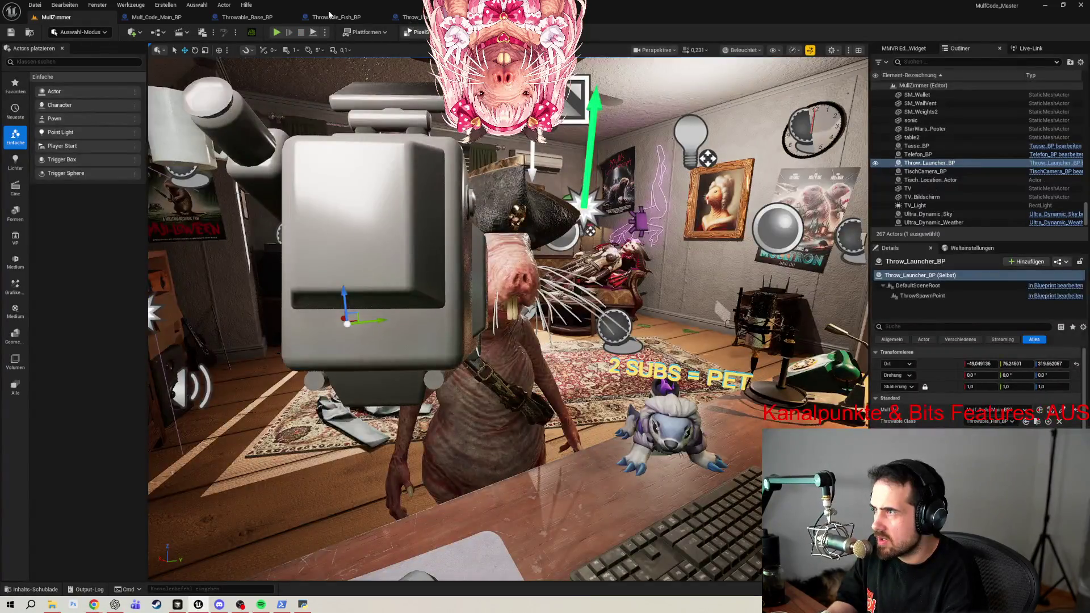
# Set Throwable_Fish_BP's Throw Strength to 33500,0.
pyautogui.click(336, 17)
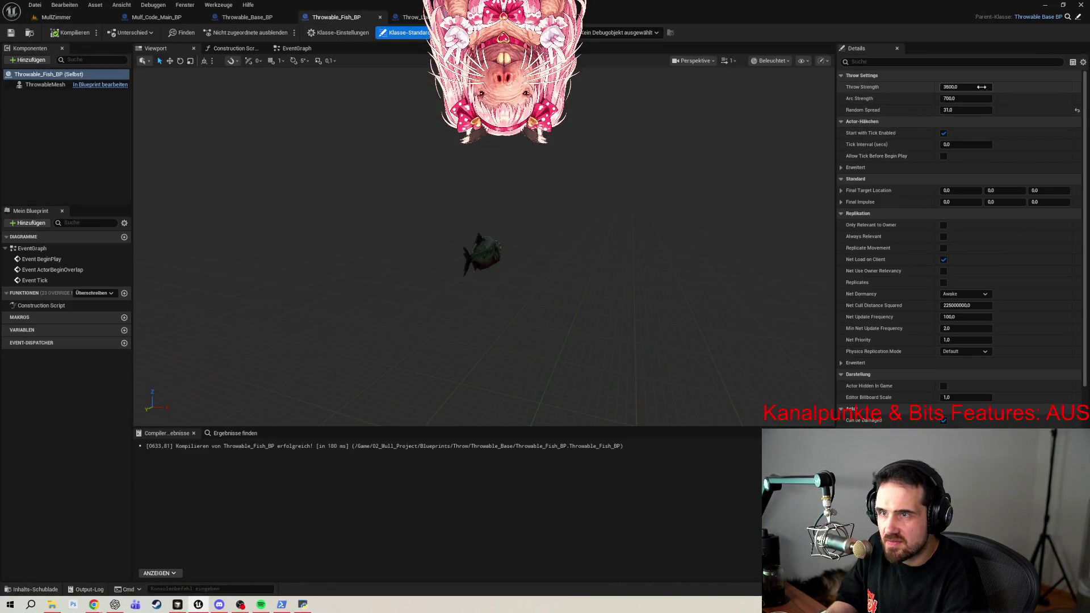
pyautogui.click(946, 87)
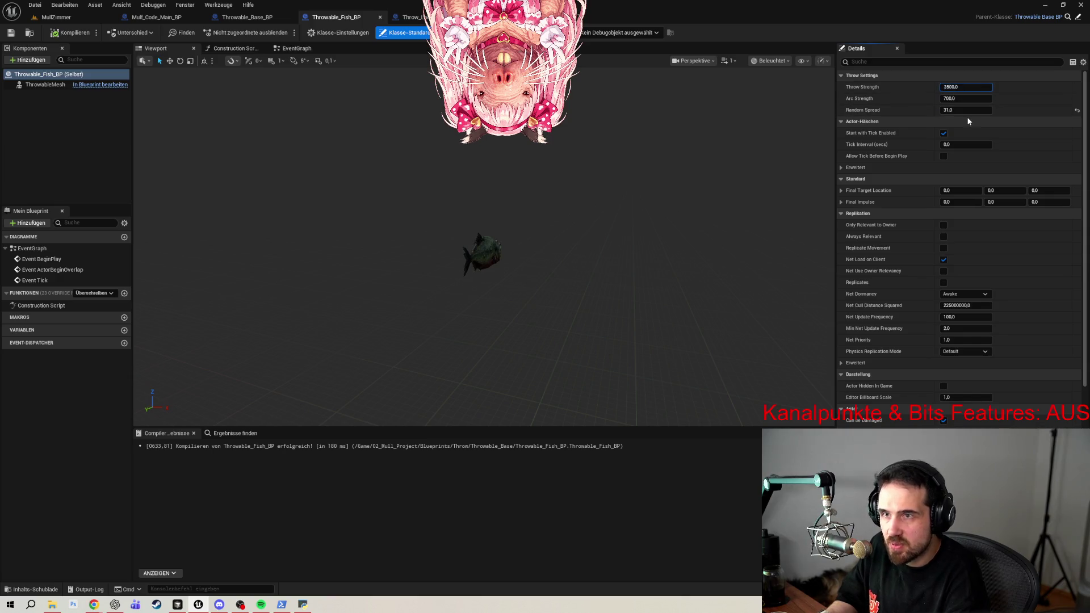
pyautogui.write('3')
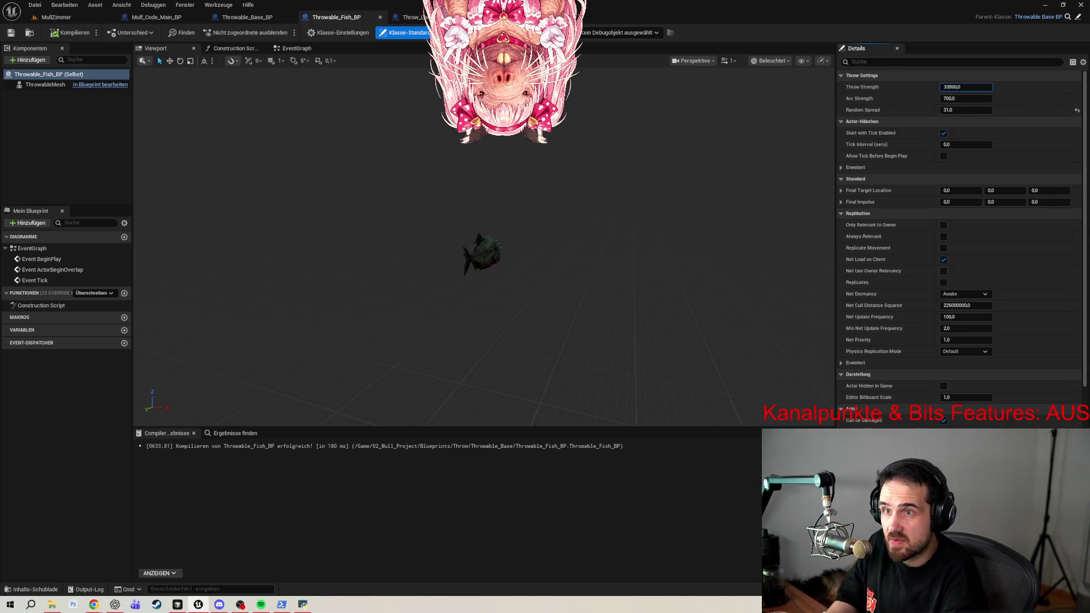
# Run and stop a test play in MullZimmer, then select the Throw_Launcher_BP actor.
pyautogui.click(51, 17)
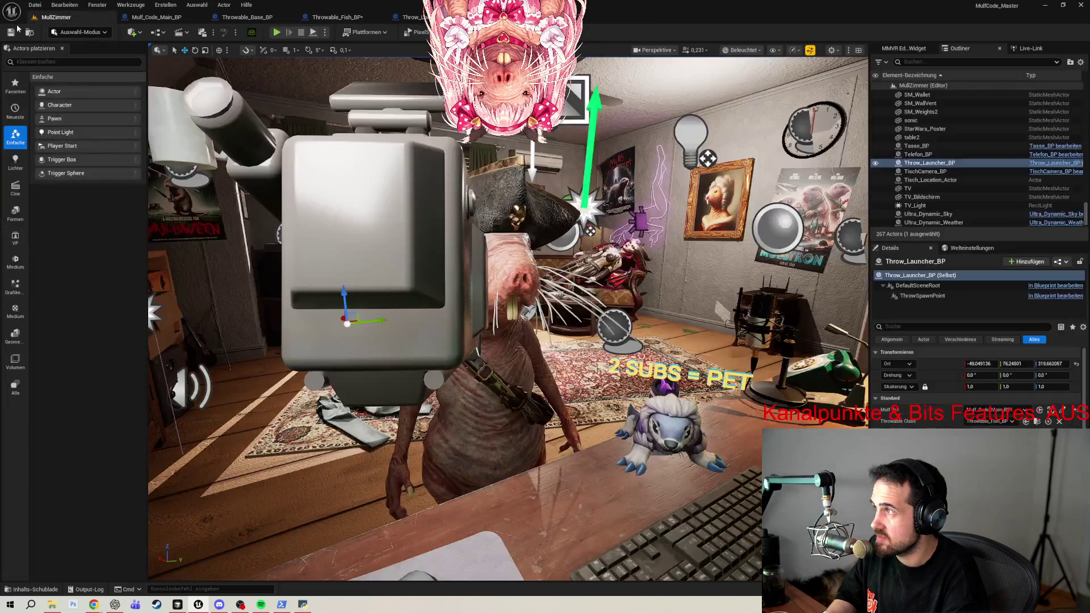
pyautogui.click(280, 33)
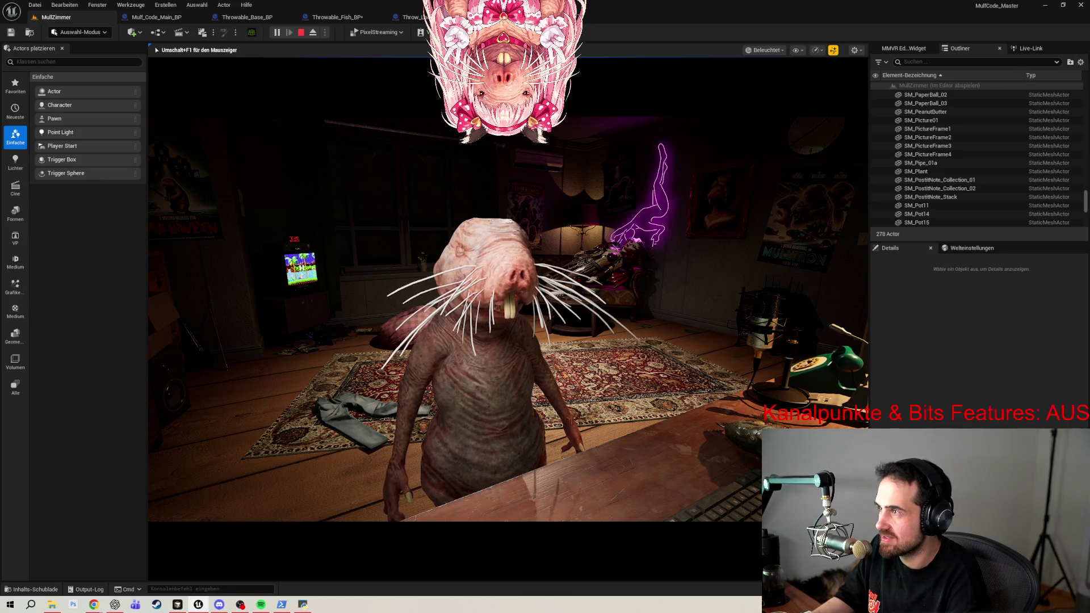
pyautogui.press('Escape')
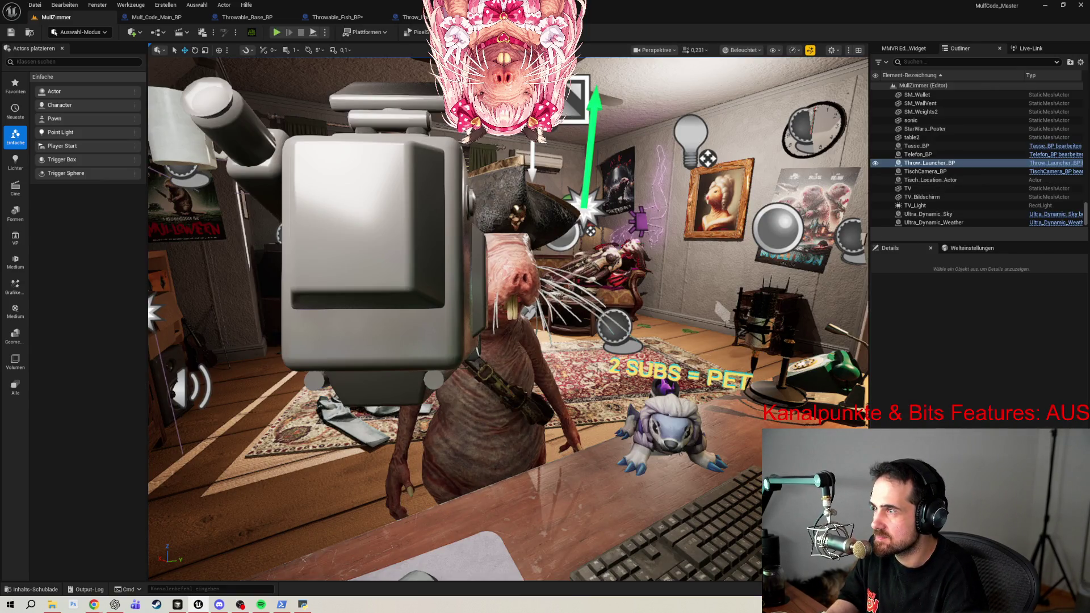
pyautogui.click(929, 163)
# Set Throwable_Fish_BP's Throw Strength to 100000, compile it, and go back to MullZimmer.
pyautogui.click(1056, 163)
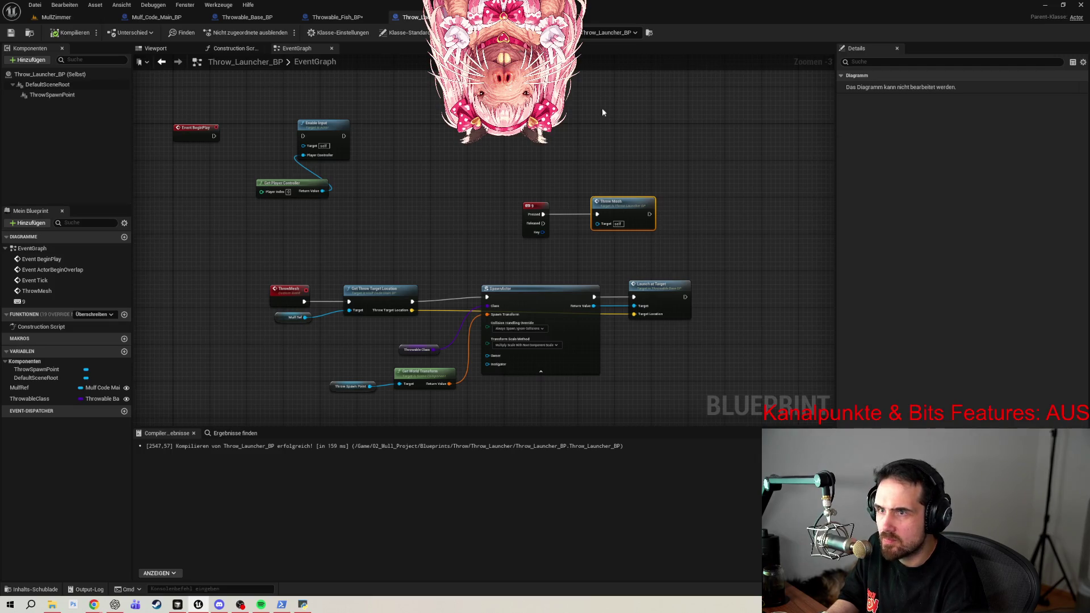
pyautogui.click(337, 17)
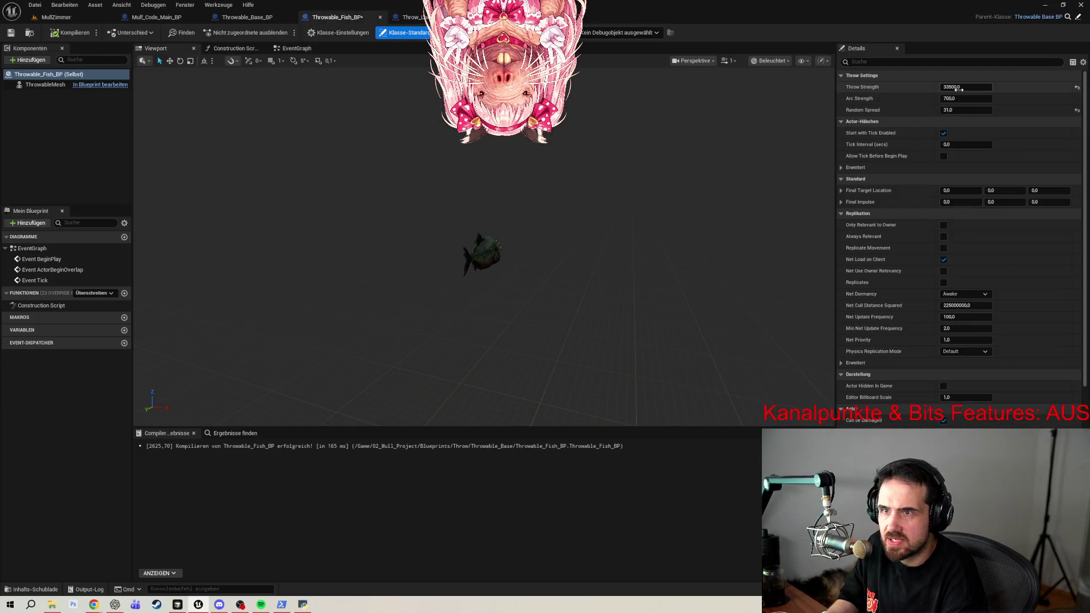
pyautogui.click(962, 89)
pyautogui.write('10000')
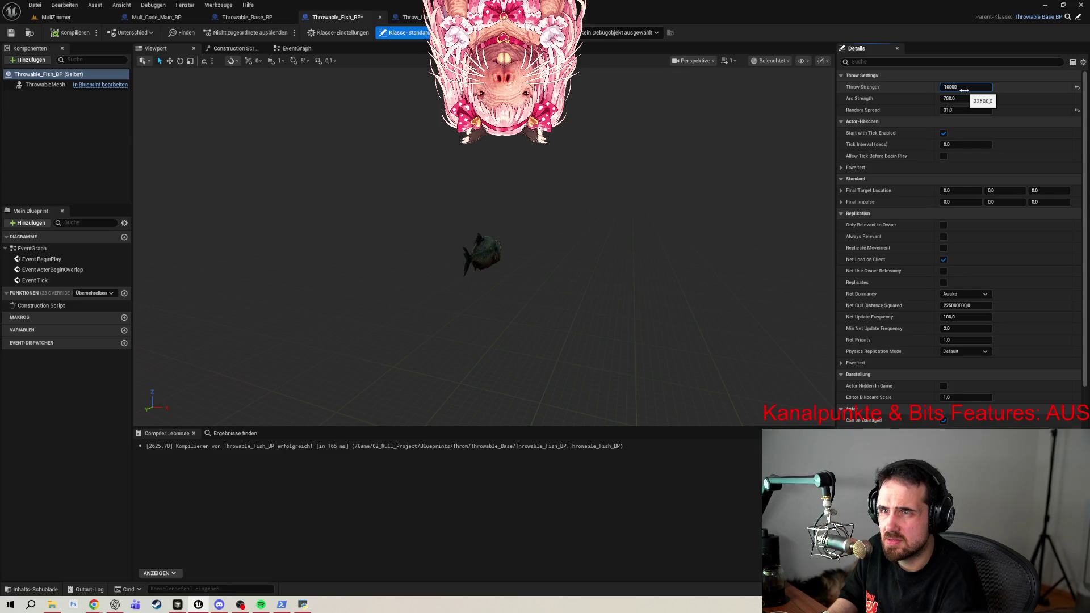
pyautogui.click(69, 32)
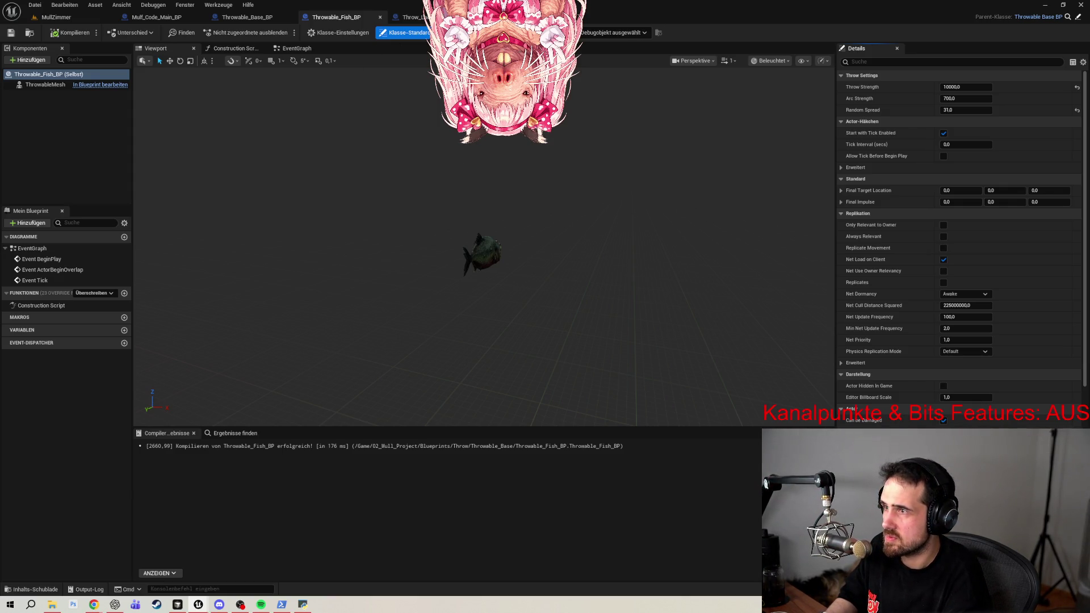
pyautogui.click(56, 18)
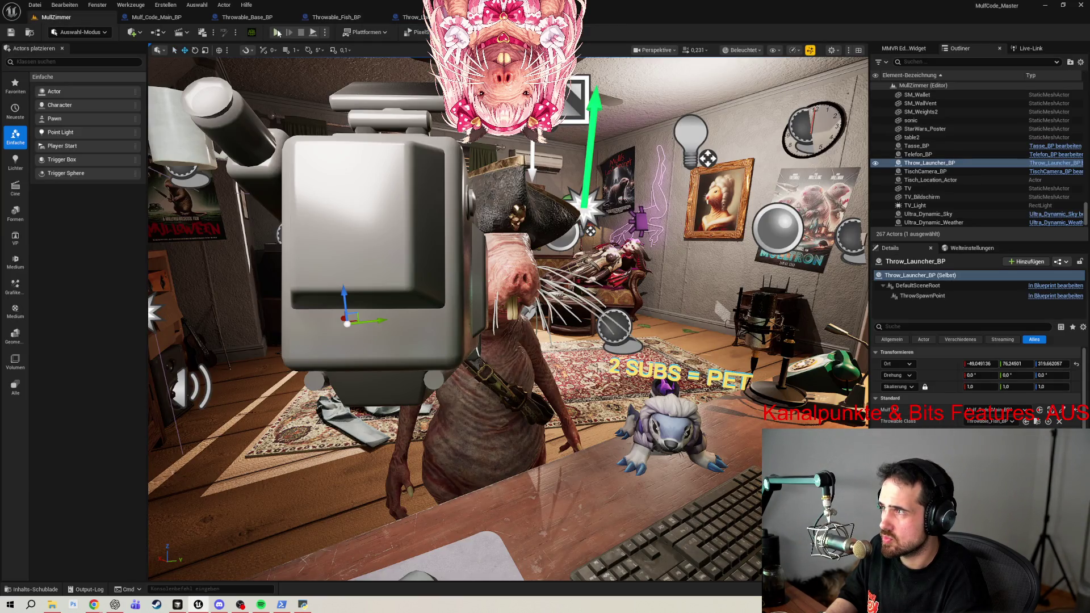
# Play-test the stronger throw, close the Output Log, and return to Throwable_Fish_BP.
pyautogui.hotkey('alt', 'p')
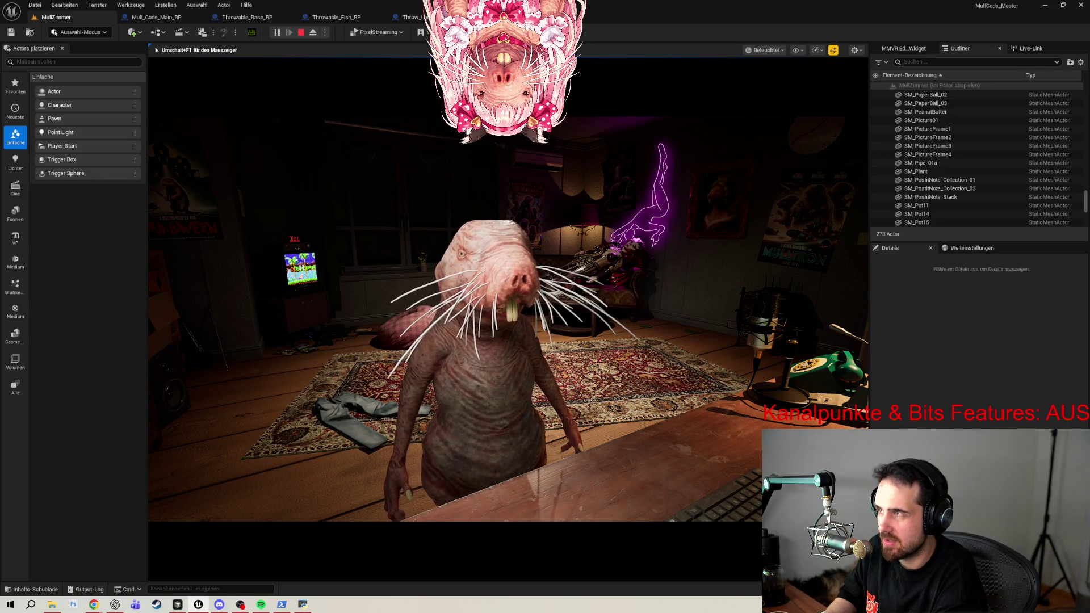
pyautogui.press('Escape')
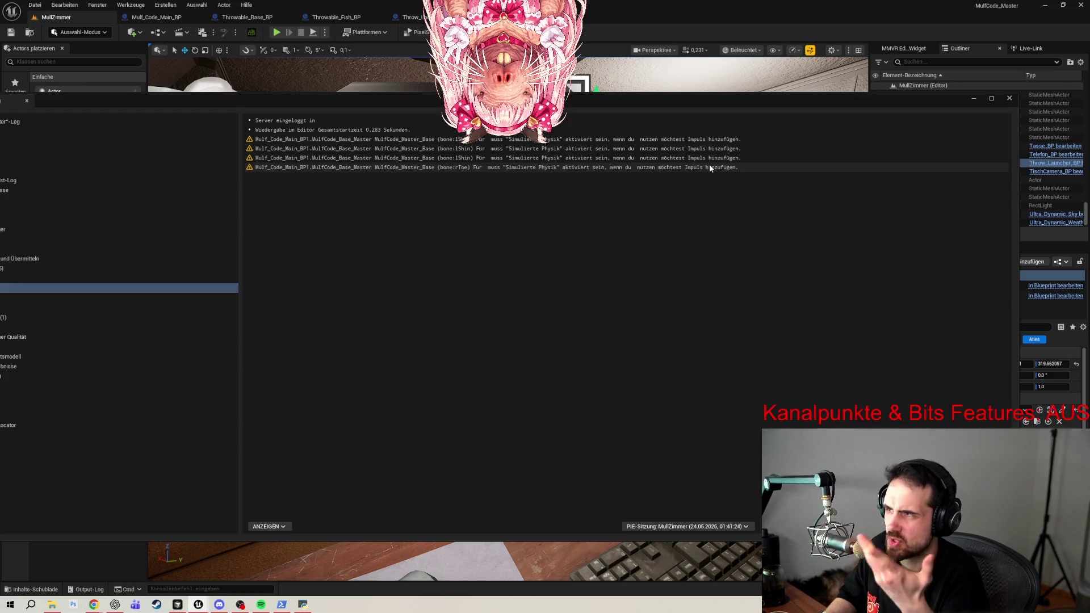
pyautogui.click(1011, 99)
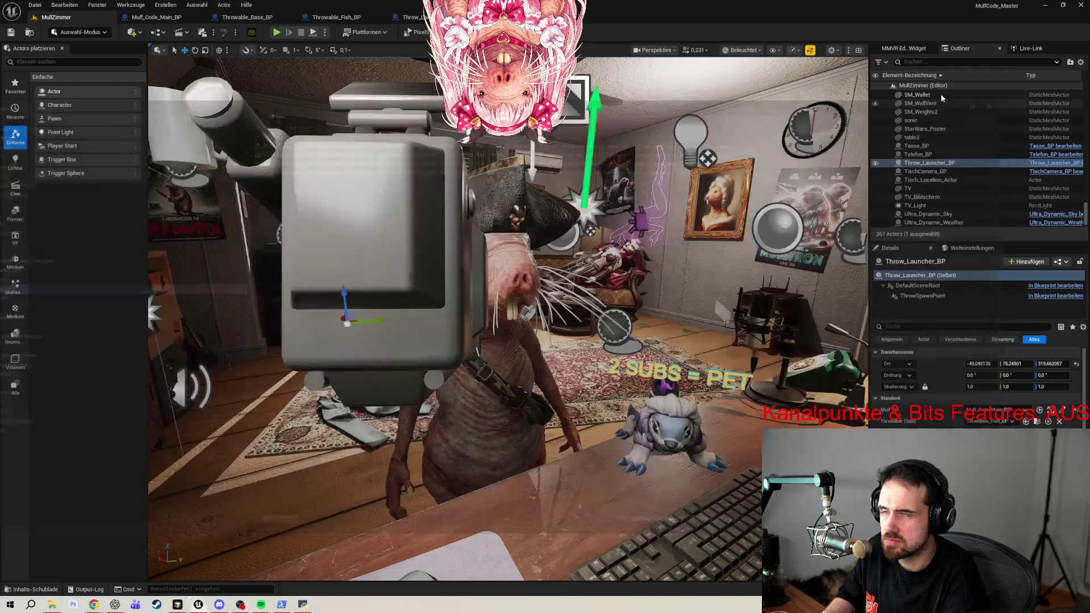
pyautogui.click(337, 17)
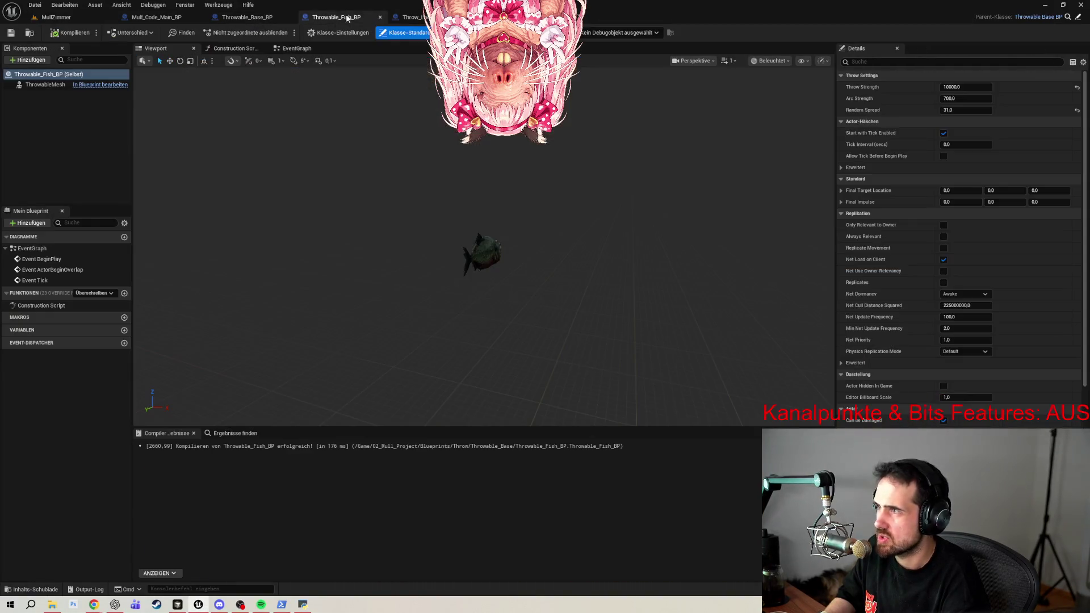
# Give the fish blueprint Arc Strength 5000 and Random Spread 30, save it, and return to MullZimmer.
pyautogui.click(973, 99)
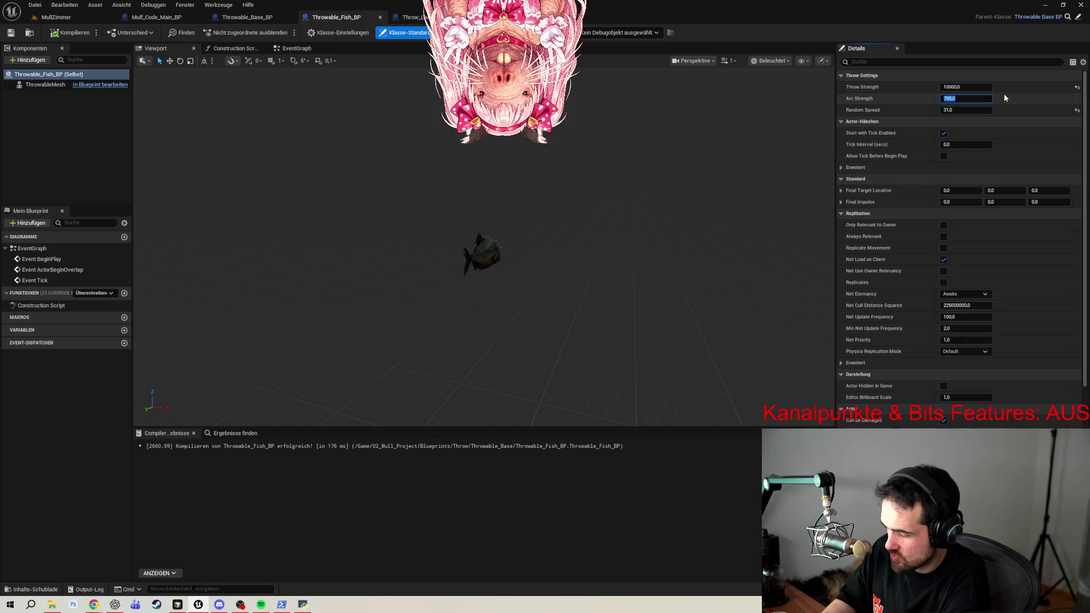
pyautogui.write('500')
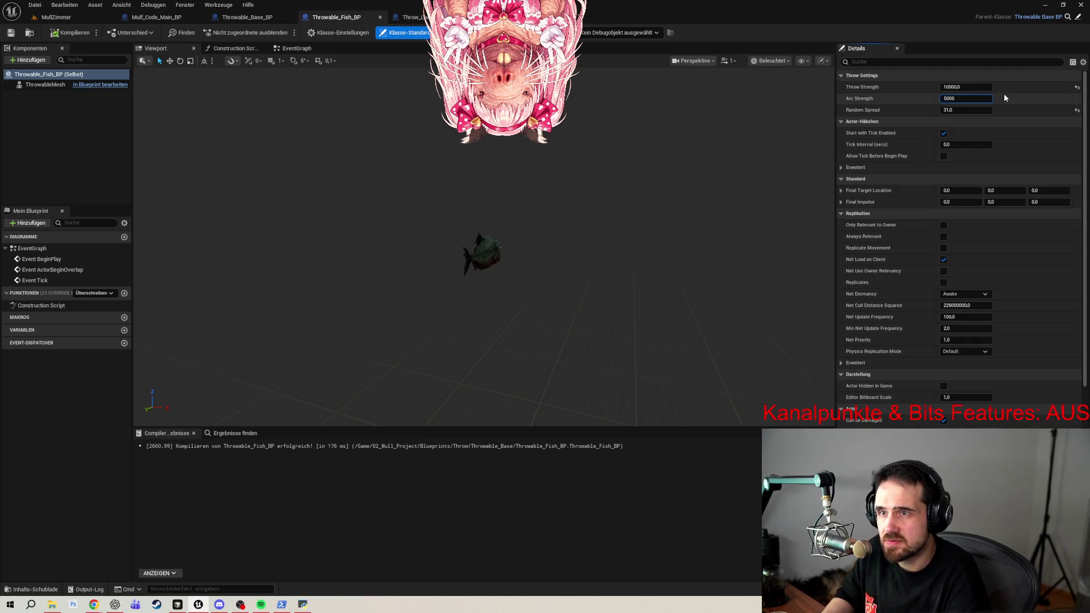
pyautogui.click(965, 111)
pyautogui.write('30')
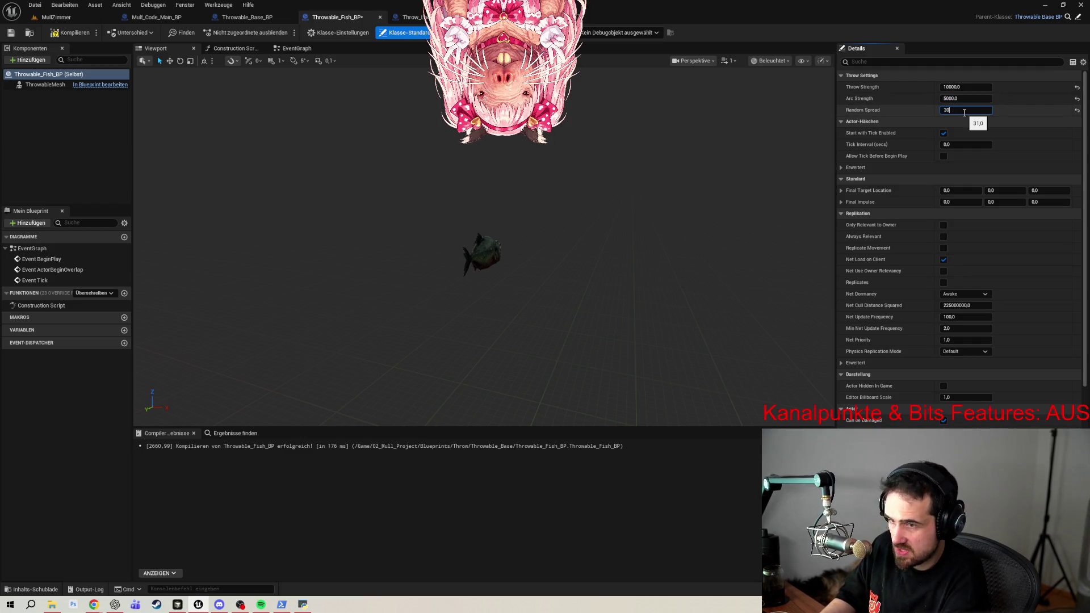
pyautogui.press('Return')
pyautogui.click(67, 32)
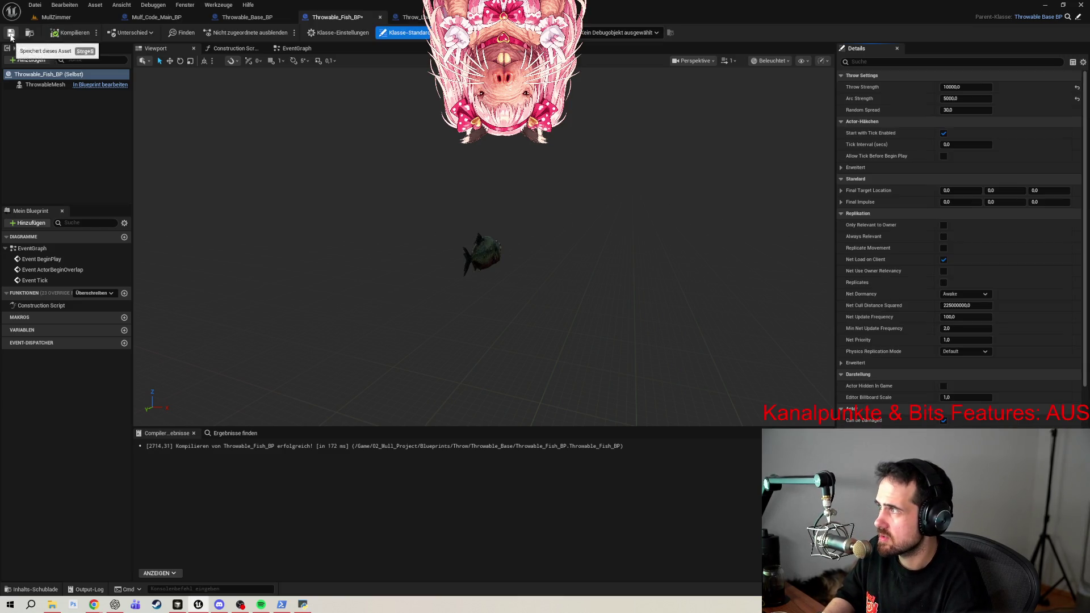
pyautogui.click(56, 17)
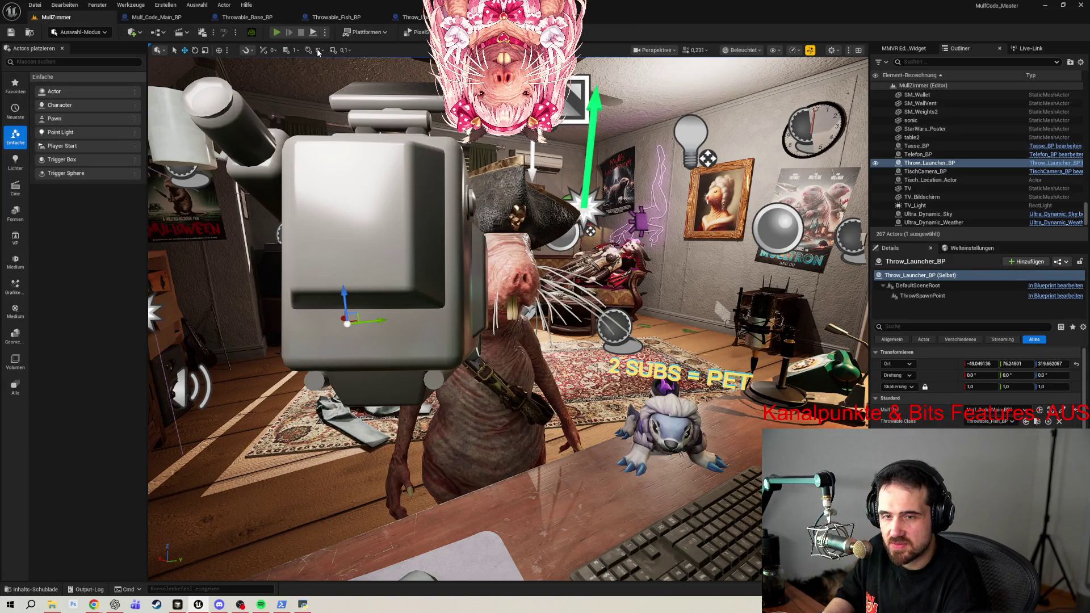
pyautogui.hotkey('alt', 'p')
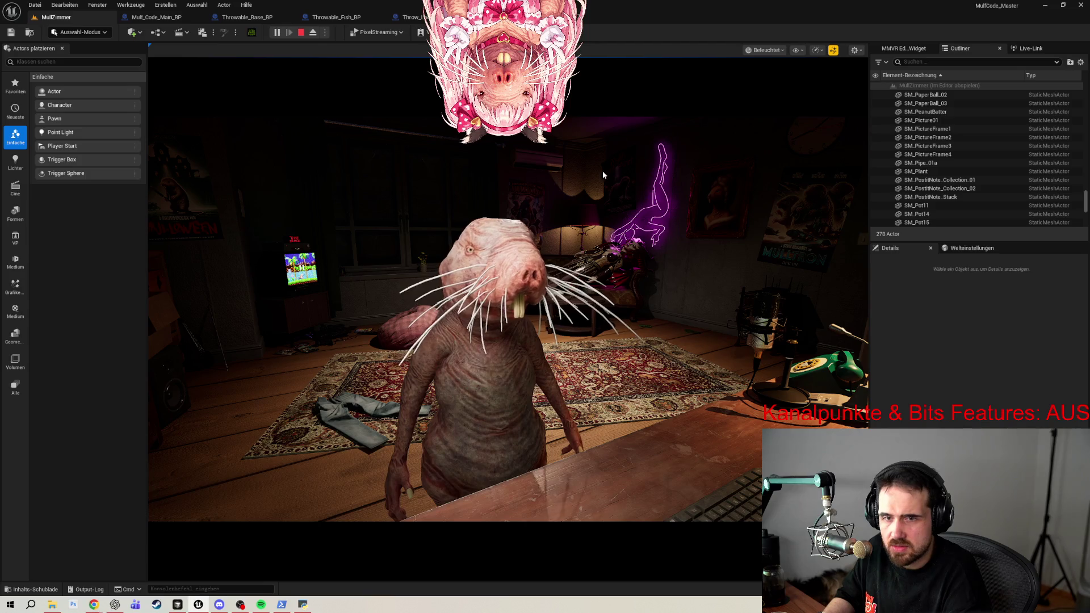
pyautogui.click(604, 175)
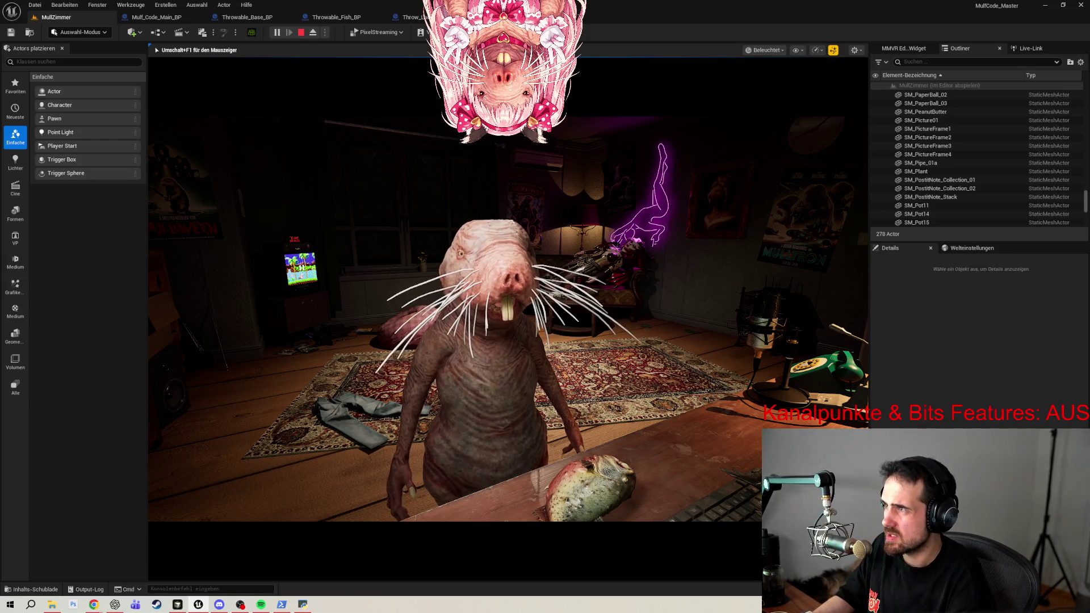
pyautogui.press('Escape')
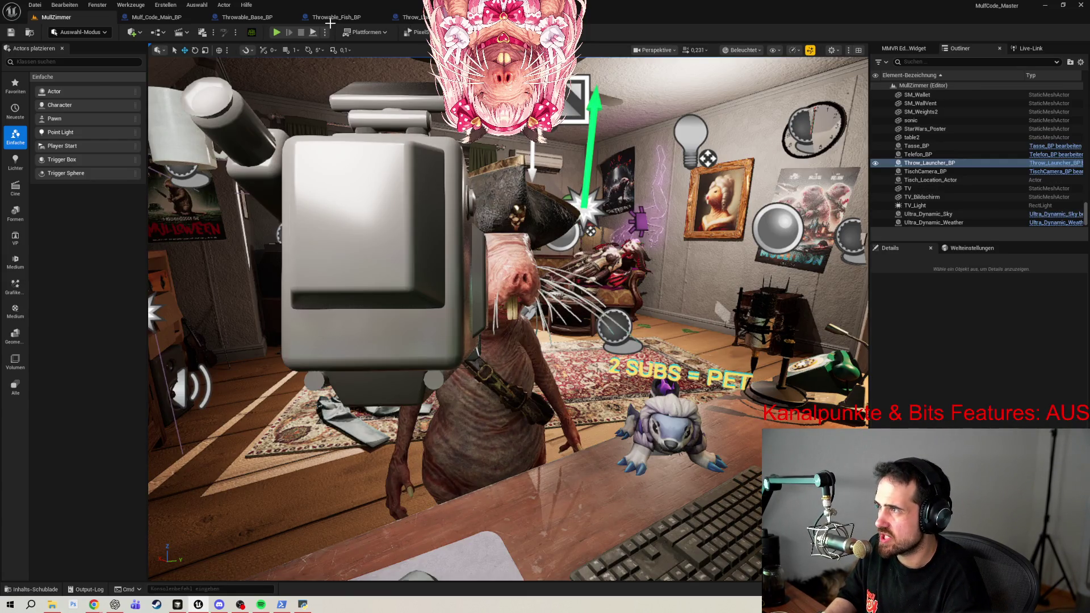
# Review the fish, base and launcher blueprints and inspect Throwable_Base_BP's LaunchAtTarget graph.
pyautogui.click(331, 22)
pyautogui.click(239, 21)
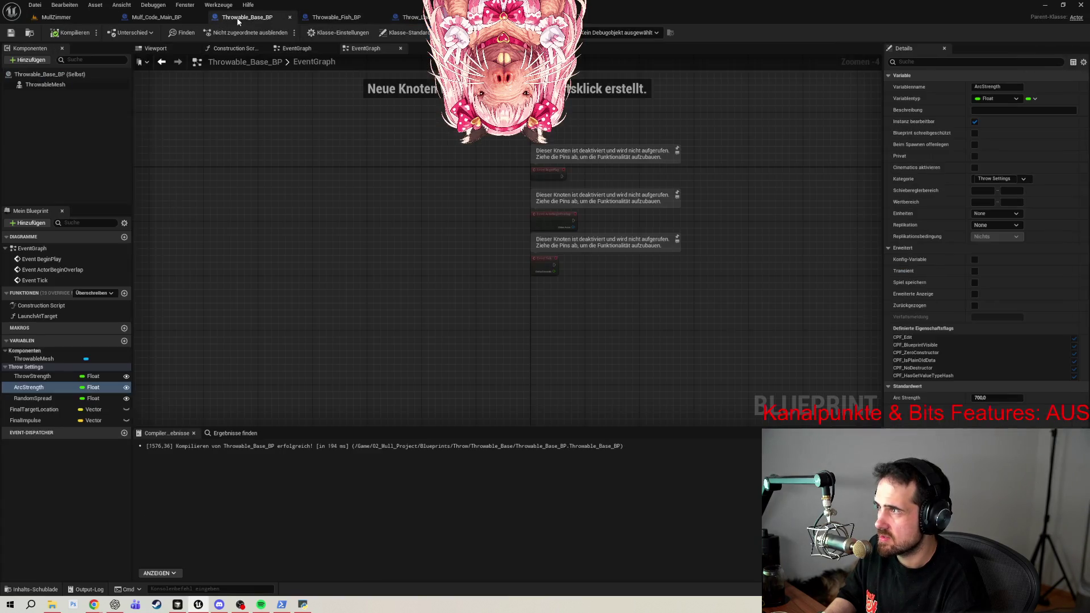
pyautogui.click(415, 21)
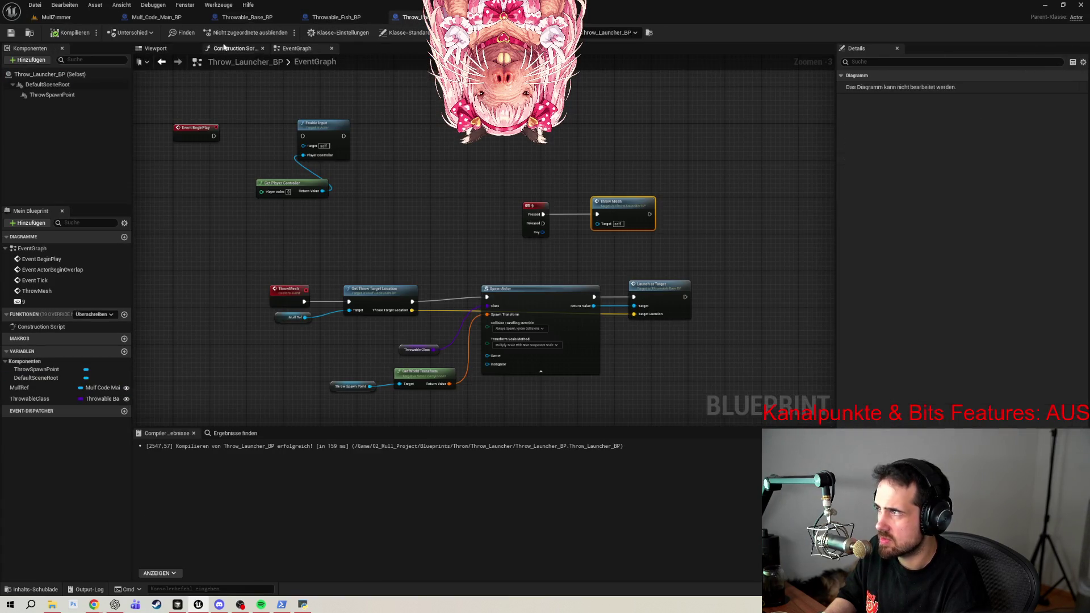
pyautogui.click(245, 17)
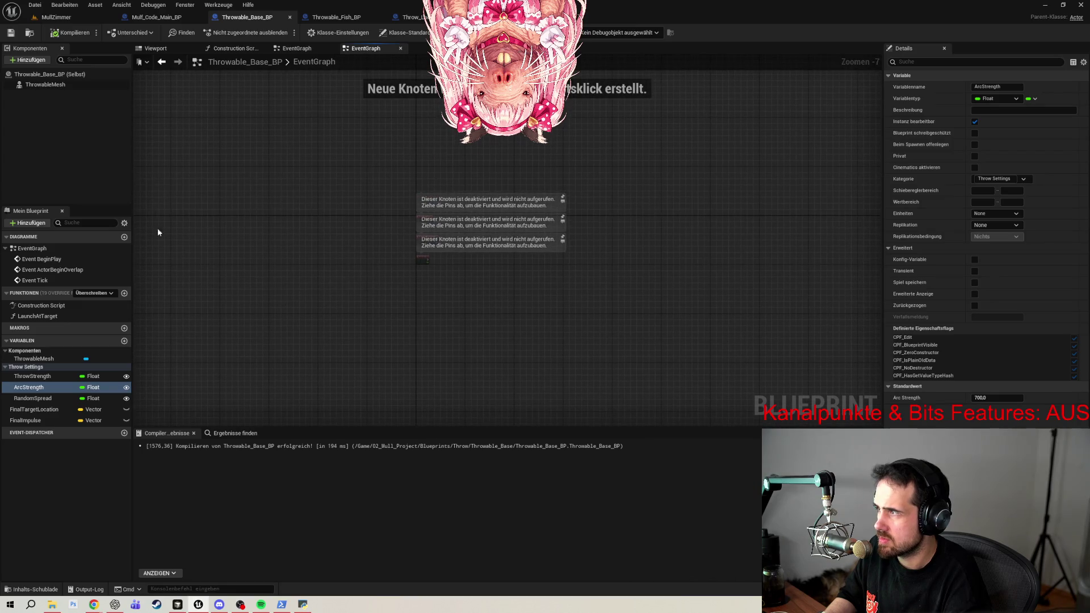
pyautogui.doubleClick(38, 316)
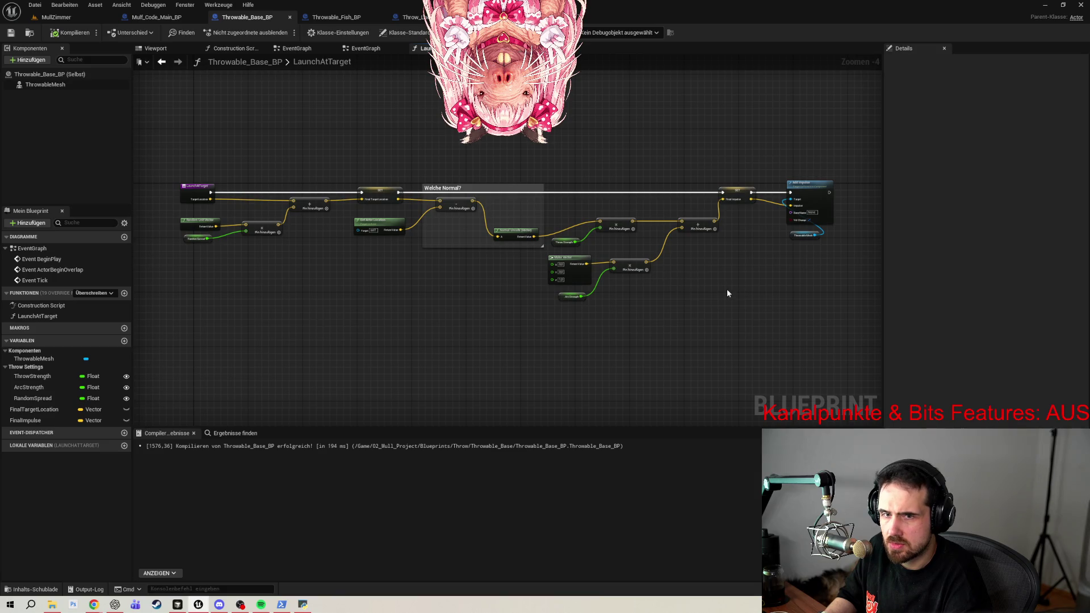
pyautogui.scroll(2, 722, 294)
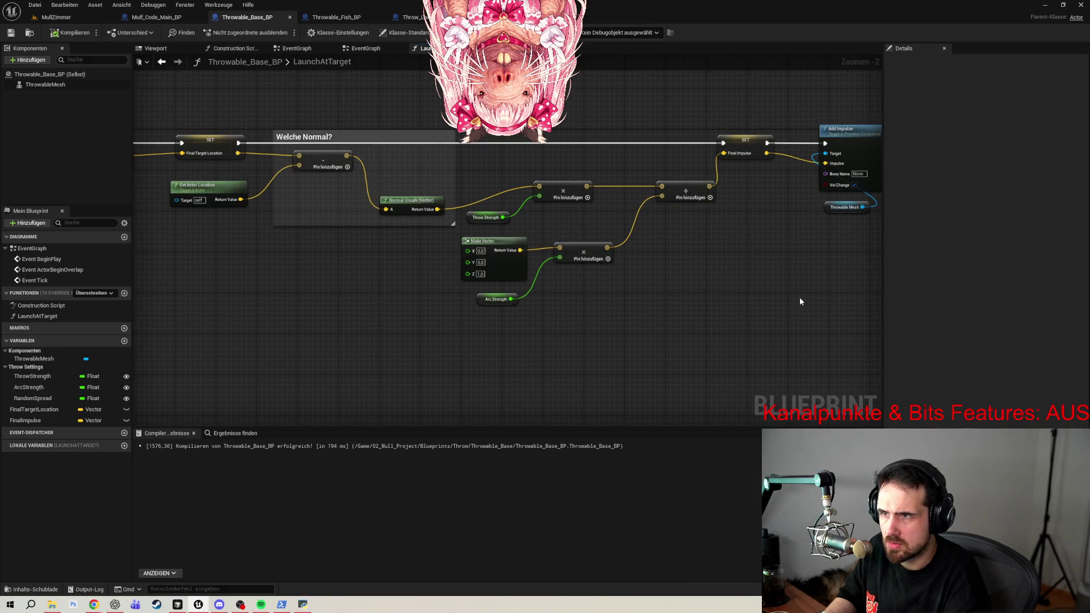
pyautogui.moveTo(747, 285); pyautogui.dragTo(640, 304)
pyautogui.click(244, 17)
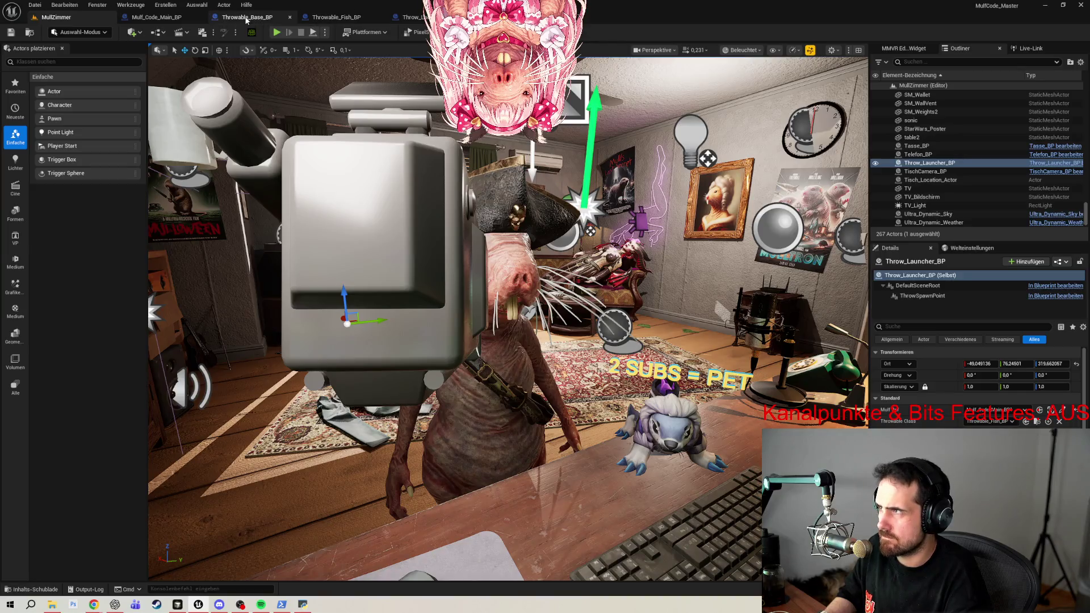
# Set Throwable_Fish_BP's Arc Strength to 3000, compile, and return to MullZimmer.
pyautogui.click(360, 18)
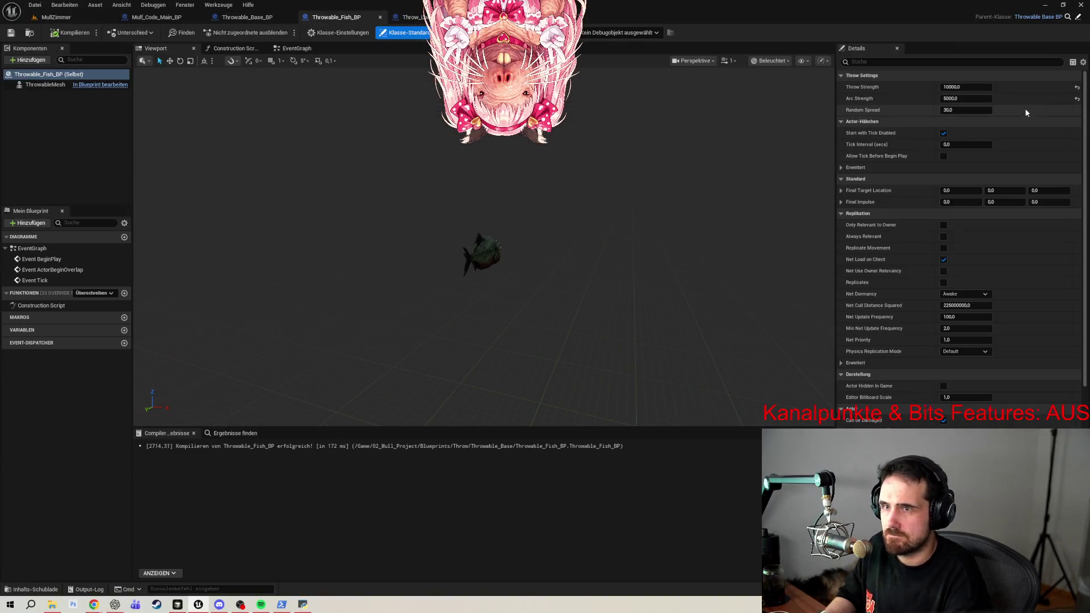
pyautogui.click(968, 99)
pyautogui.write('3000')
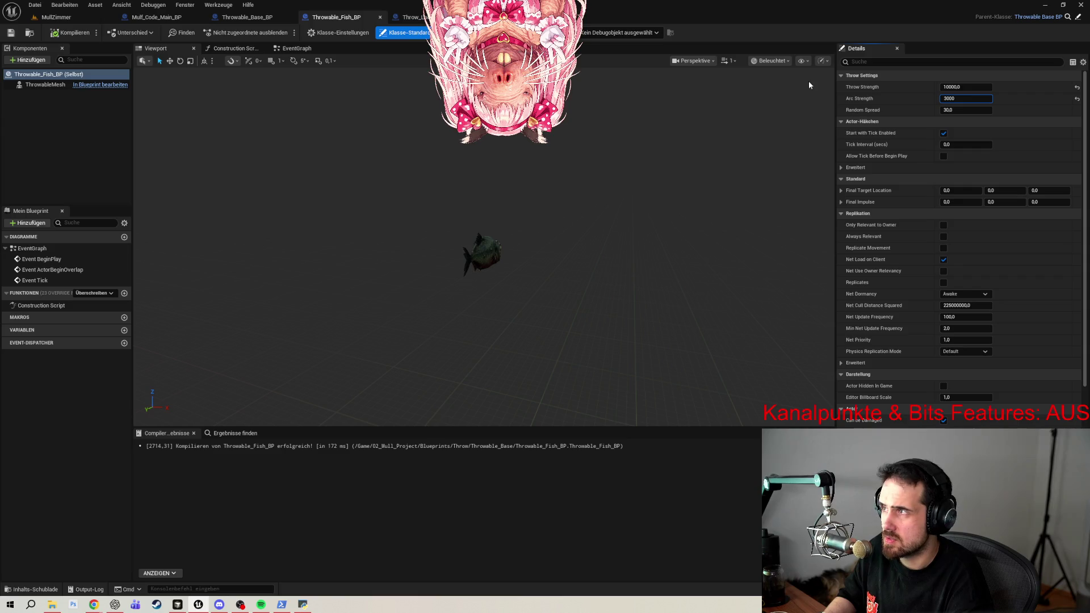
pyautogui.click(64, 33)
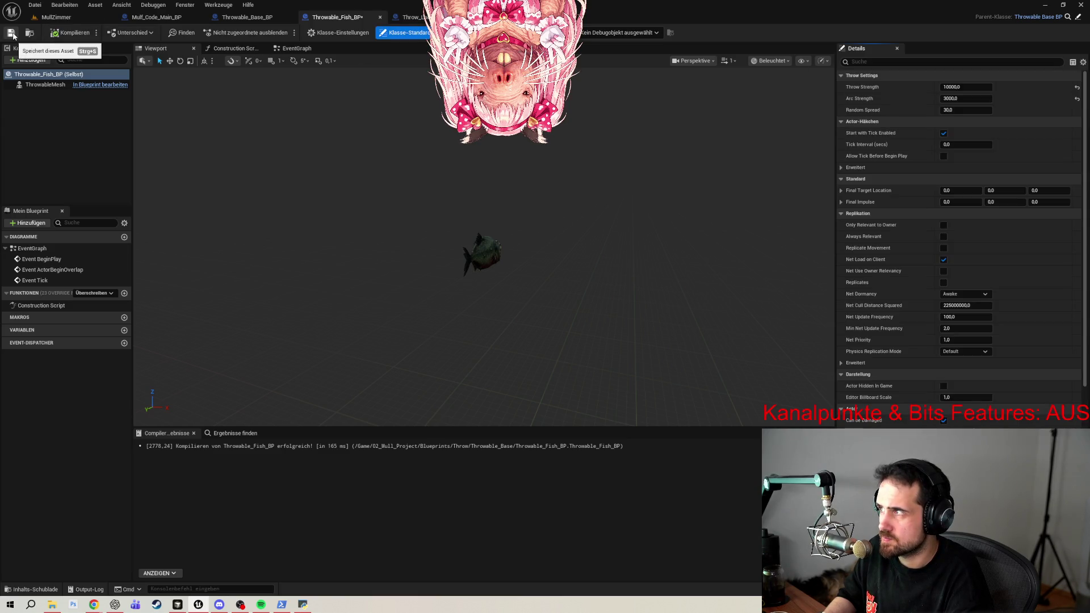
pyautogui.click(43, 17)
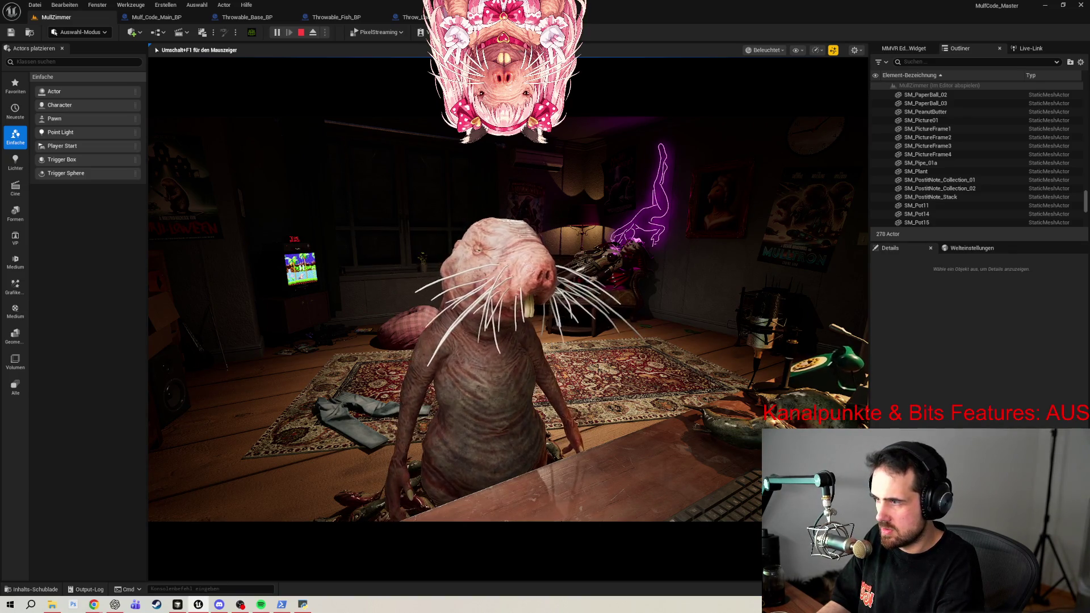
# Stop the play session, close the Output Log, and review the launcher and base LaunchAtTarget graphs.
pyautogui.press('Escape')
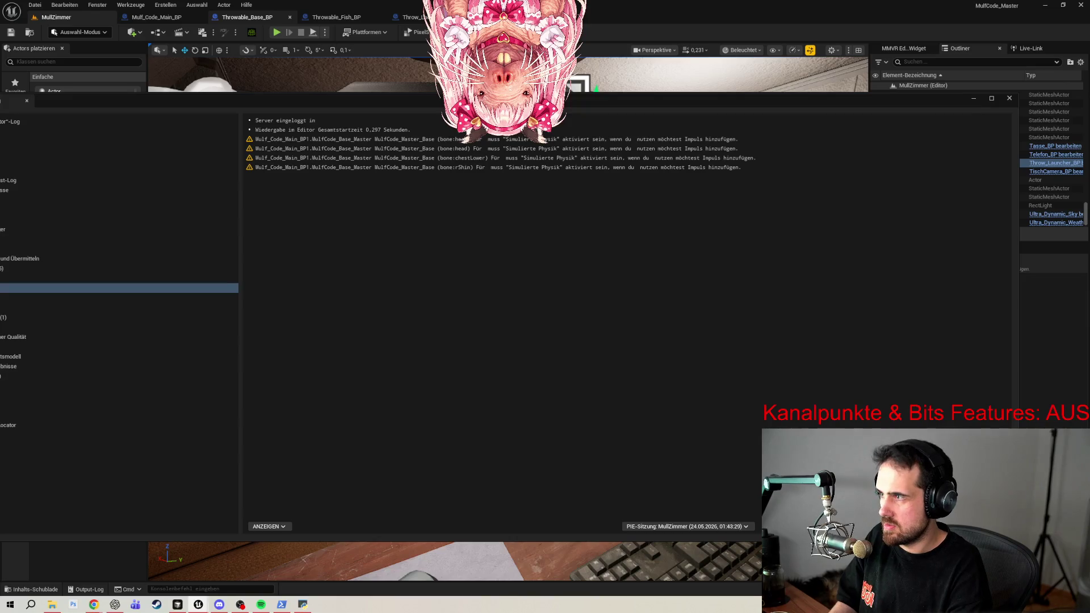
pyautogui.click(1010, 97)
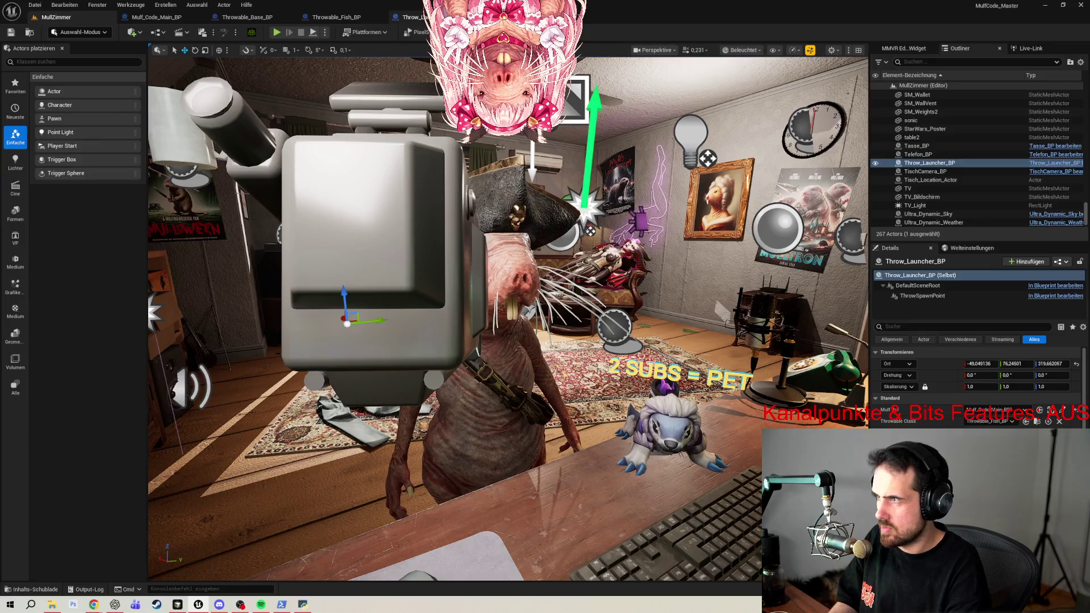
pyautogui.click(1056, 285)
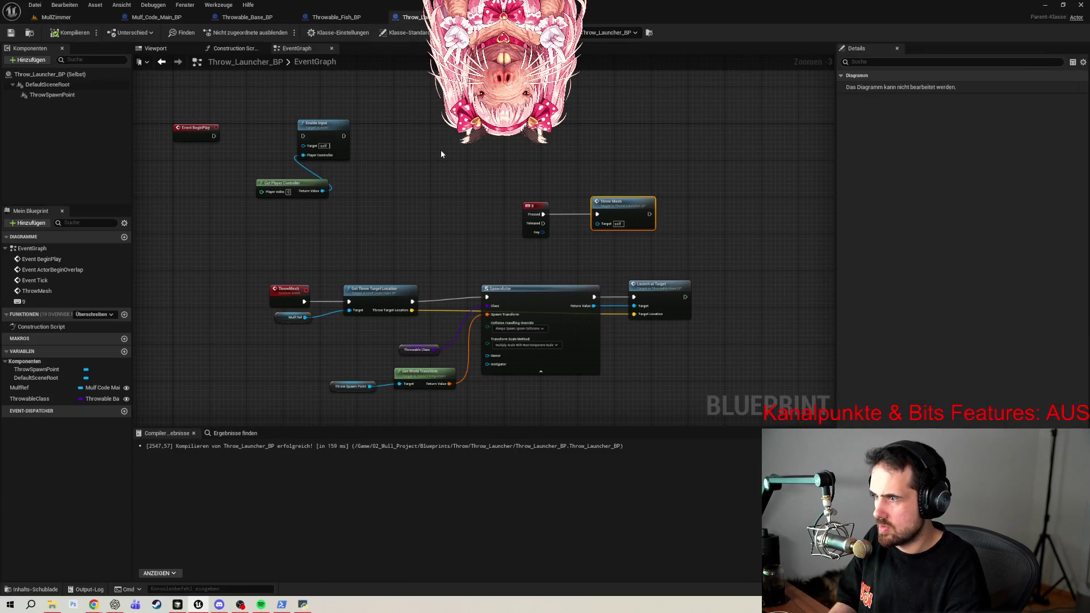
pyautogui.click(352, 20)
pyautogui.click(244, 18)
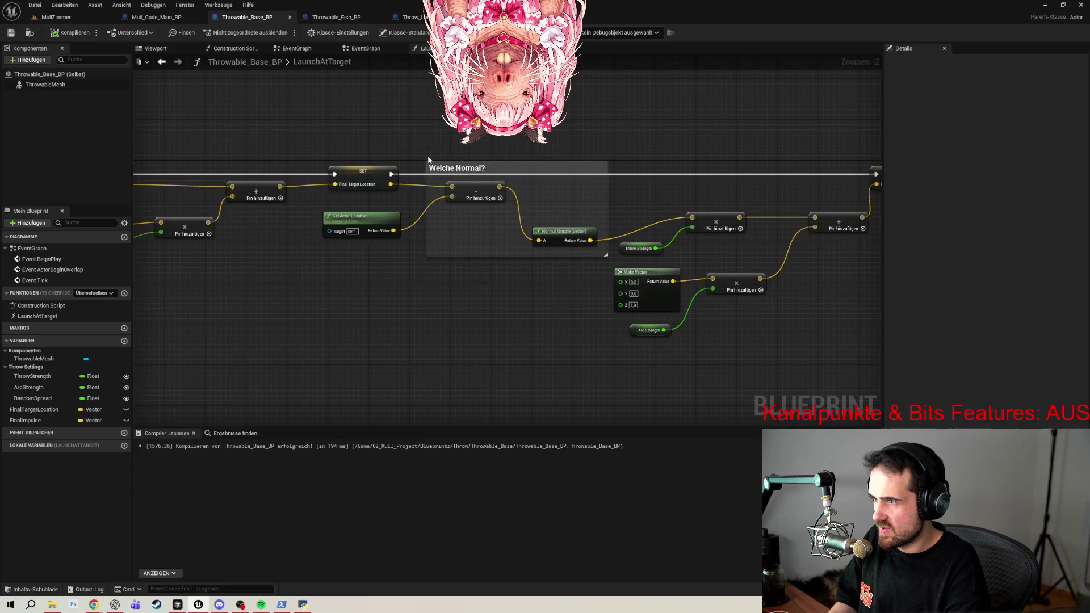
pyautogui.scroll(-3, 429, 161)
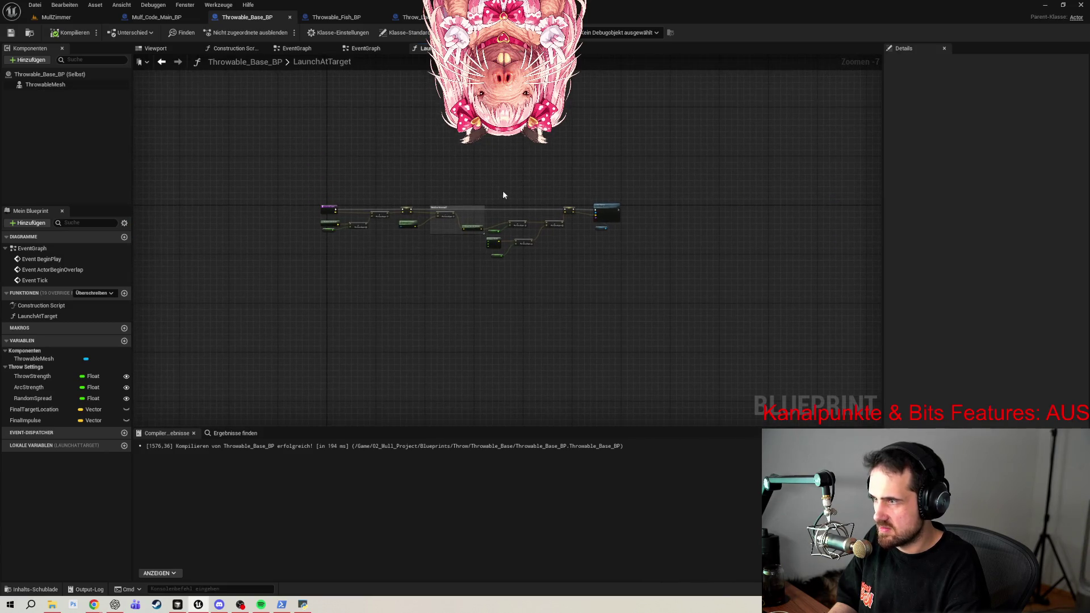
pyautogui.scroll(1, 504, 194)
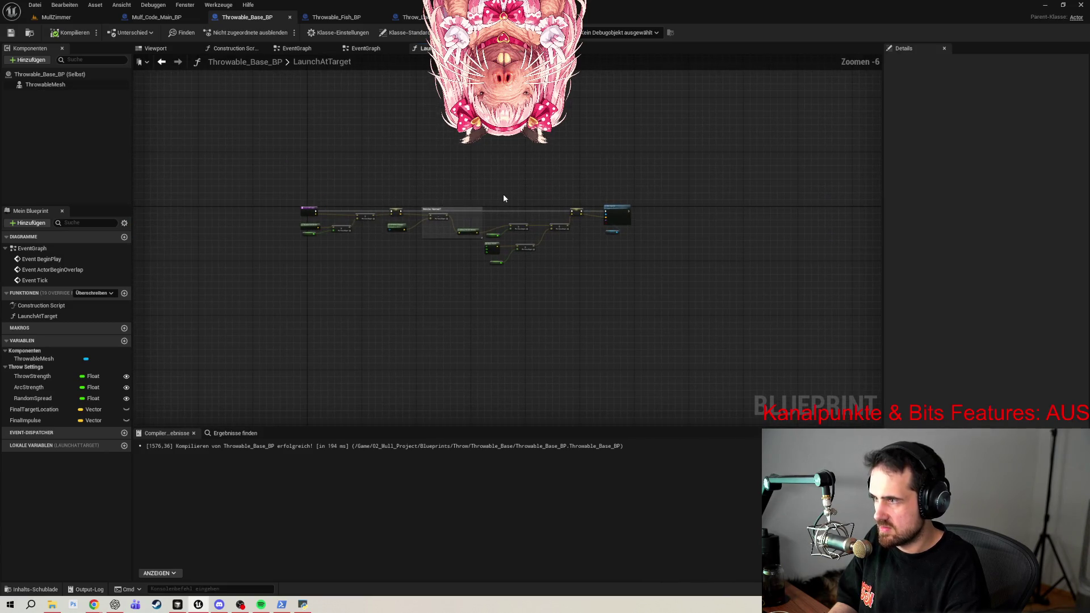
# Change Throwable_Fish_BP's Arc Strength to 4000 and return to MullZimmer.
pyautogui.click(337, 18)
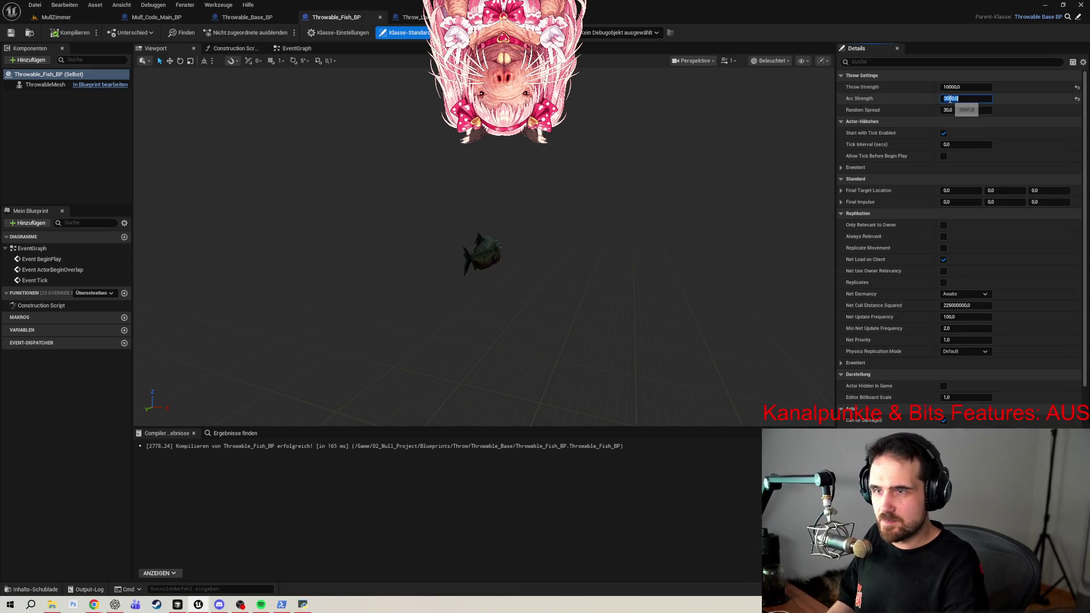
pyautogui.click(950, 100)
pyautogui.write('4000')
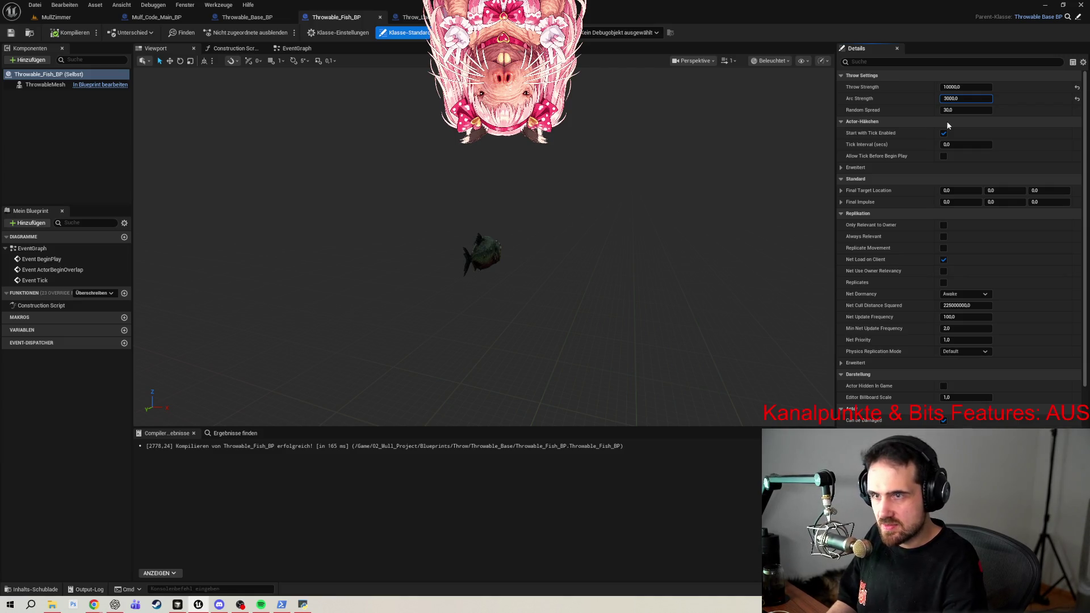
pyautogui.click(66, 18)
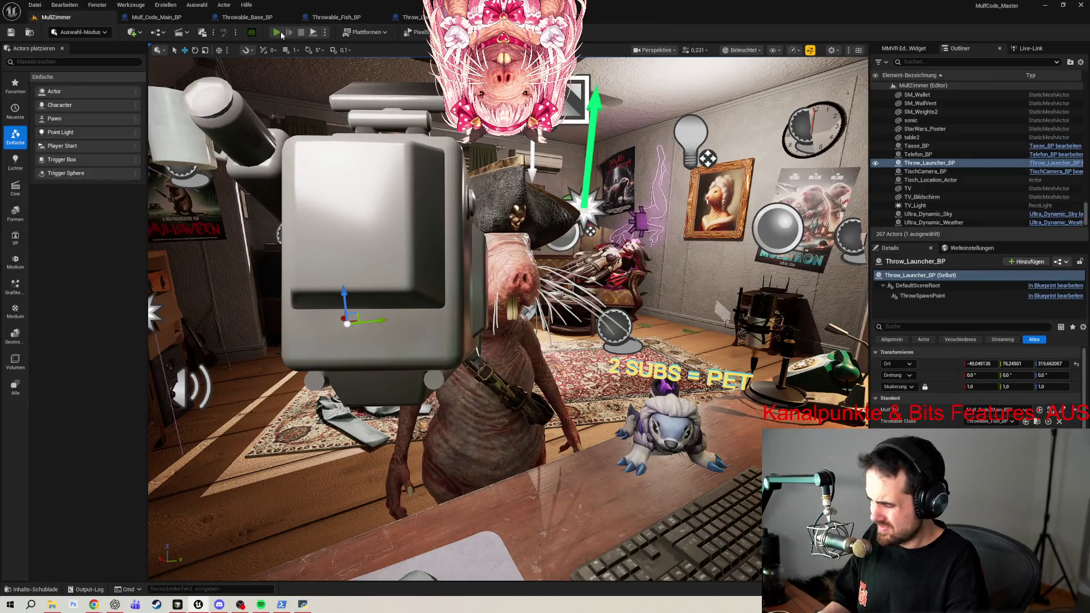
pyautogui.click(281, 32)
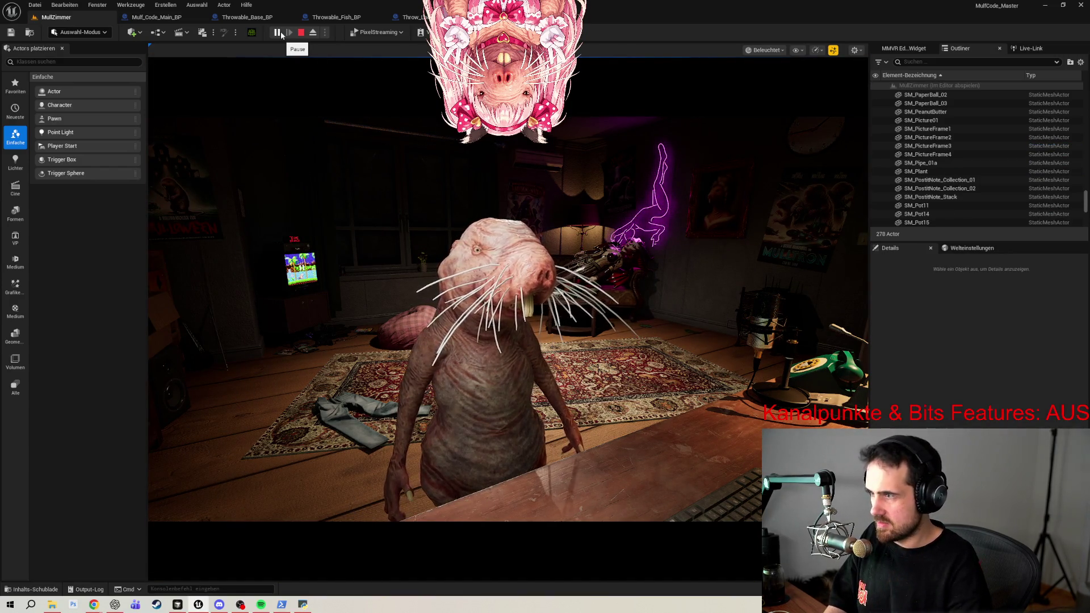
pyautogui.click(508, 284)
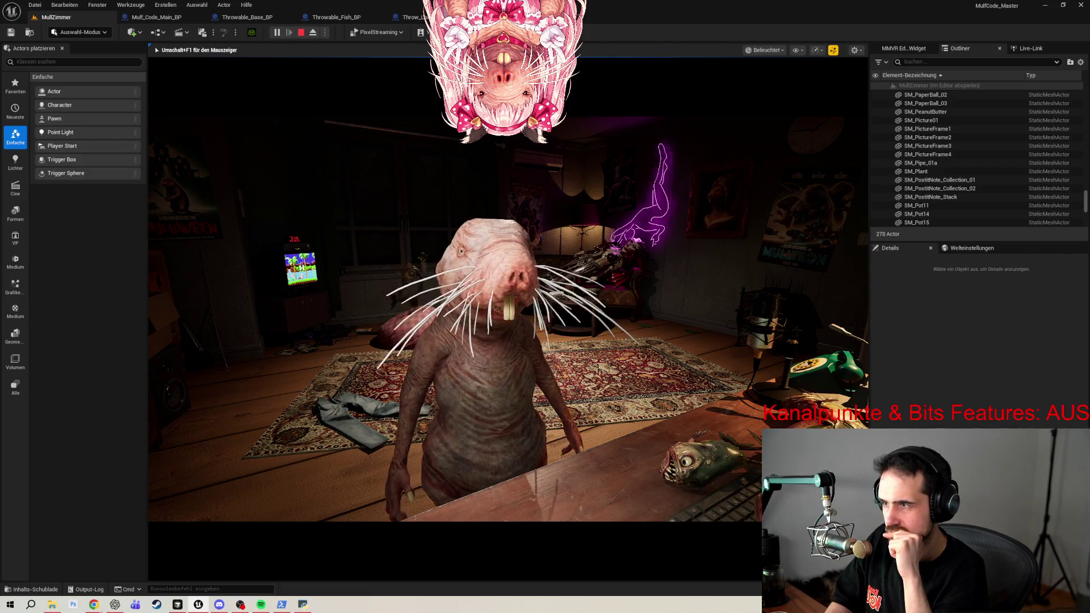
pyautogui.press('Escape')
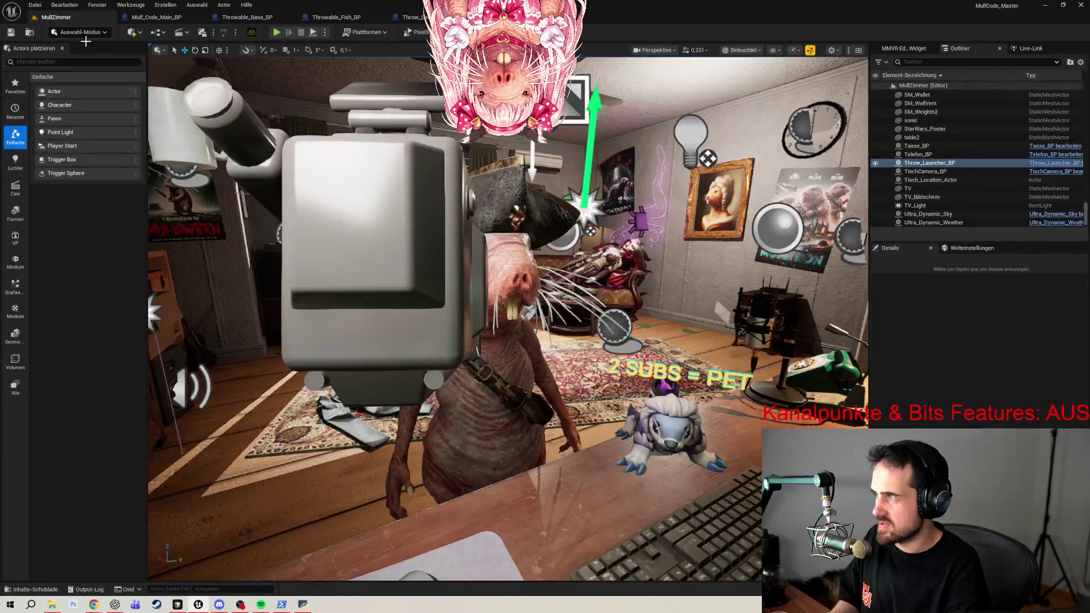
# Fly out to a wide room view, save MullZimmer, and start a play session.
pyautogui.moveTo(431, 295)
pyautogui.mouseDown()
pyautogui.moveTo(568, 327)
pyautogui.moveTo(779, 345)
pyautogui.moveTo(751, 254)
pyautogui.mouseUp()
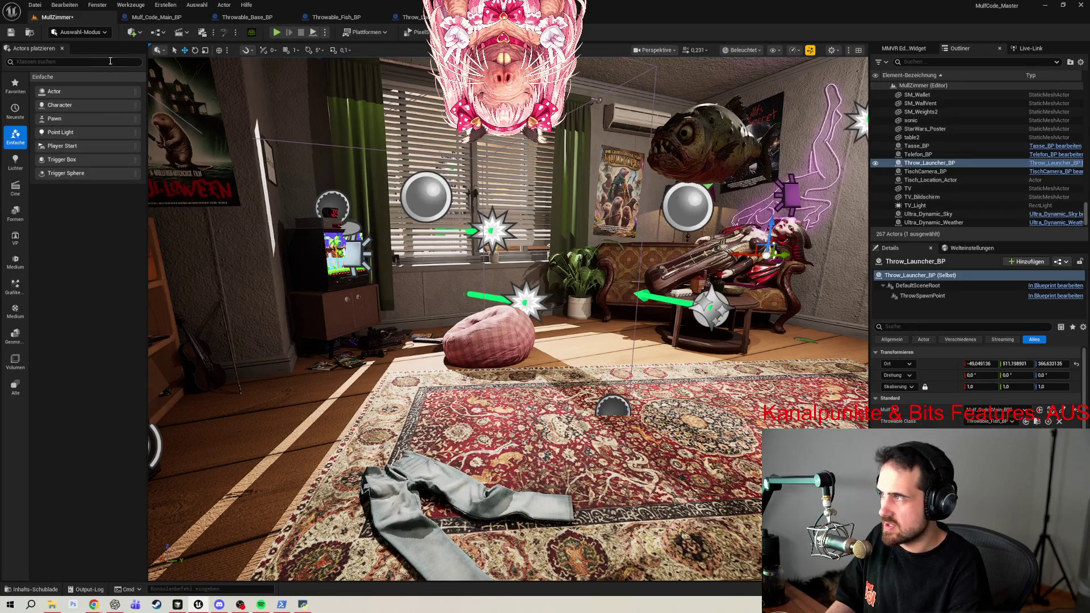
pyautogui.click(11, 33)
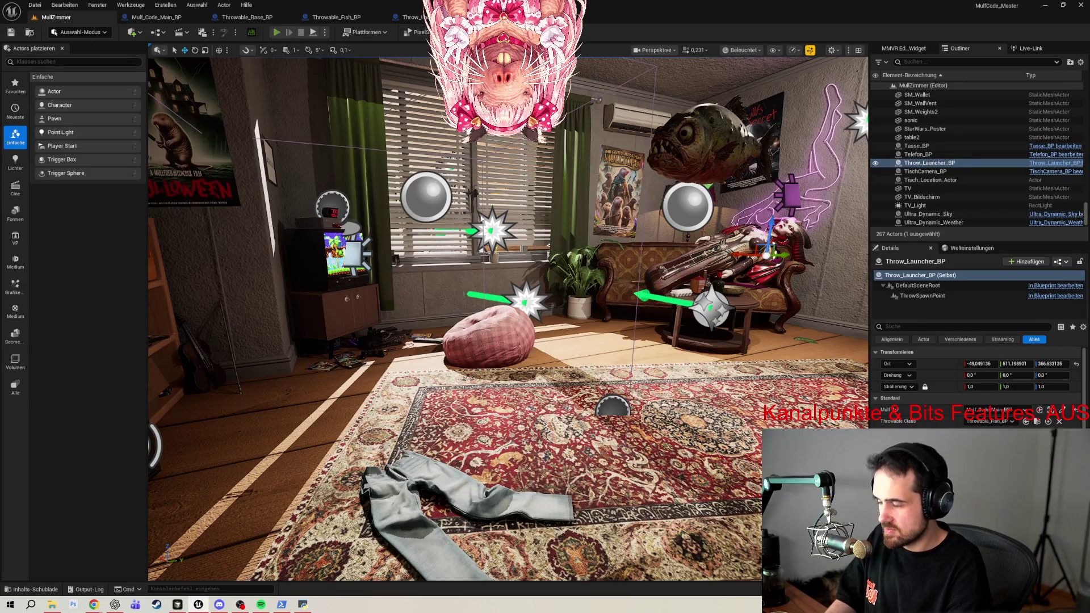
pyautogui.click(276, 32)
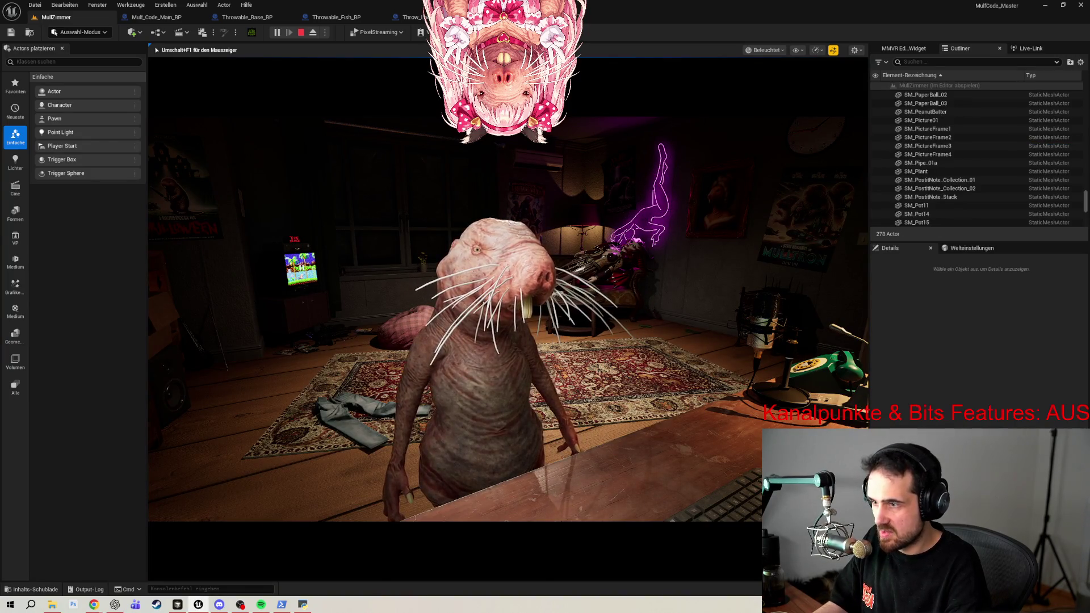
# Move Throw_Launcher_BP along the Y axis, save and play-test, then open the launcher's event graph.
pyautogui.press('Escape')
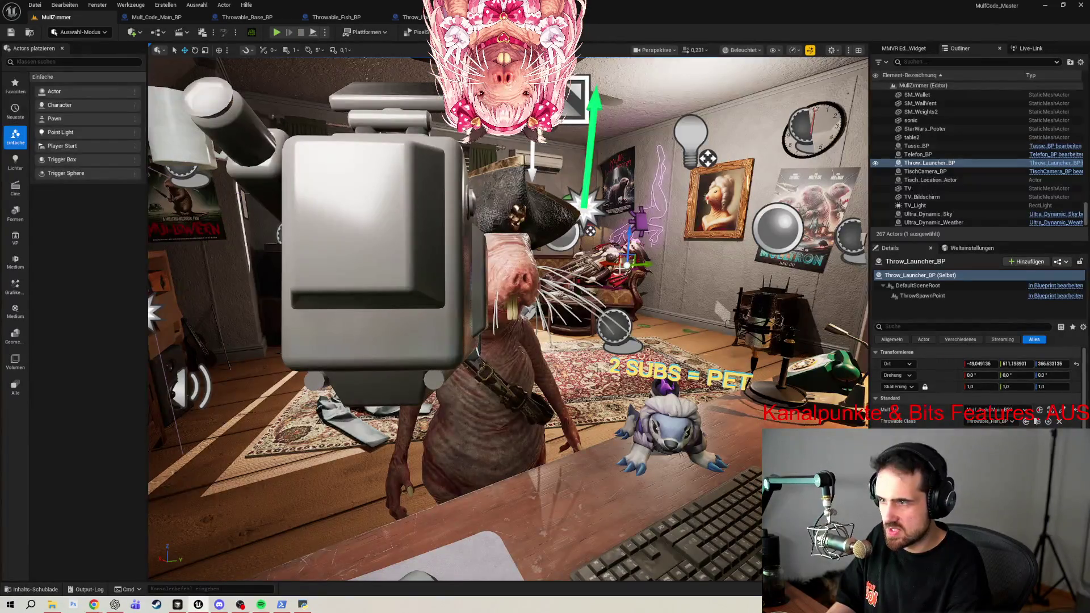
pyautogui.moveTo(648, 263)
pyautogui.mouseDown()
pyautogui.moveTo(605, 264)
pyautogui.moveTo(612, 276)
pyautogui.mouseUp()
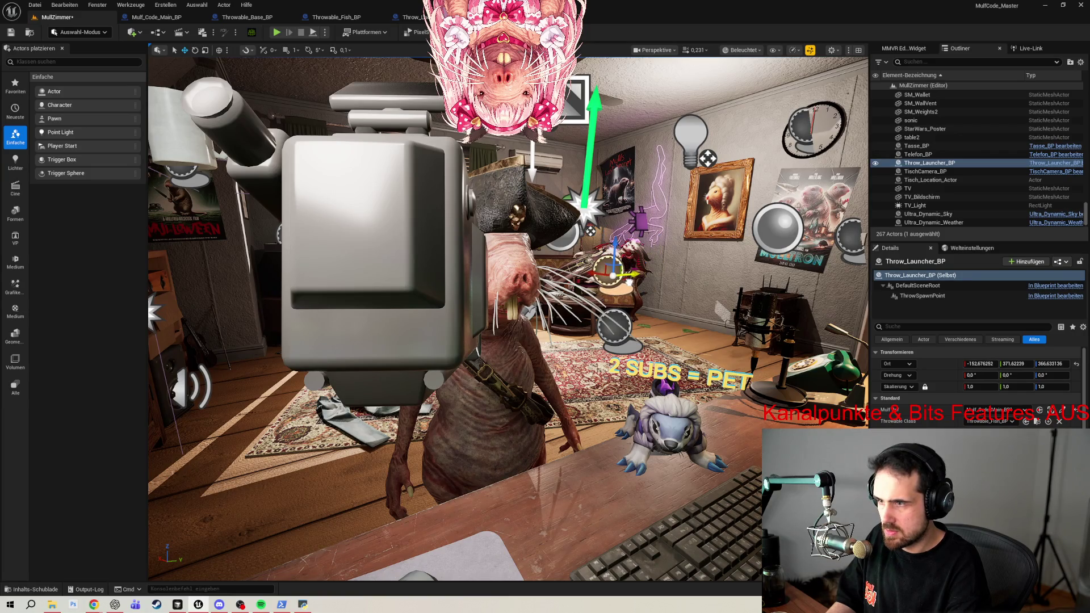
pyautogui.click(11, 32)
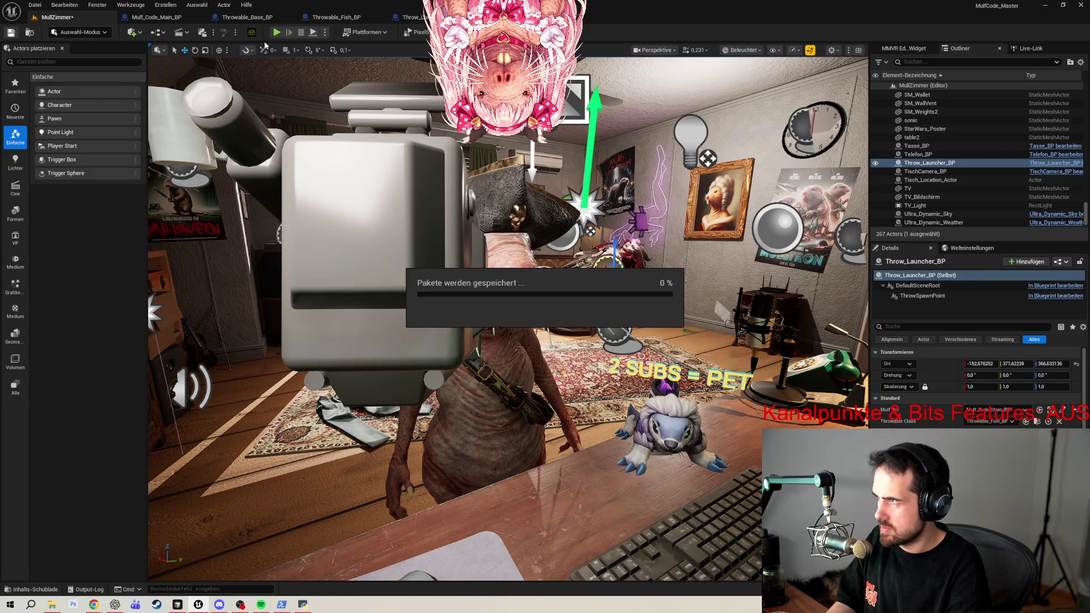
pyautogui.click(276, 33)
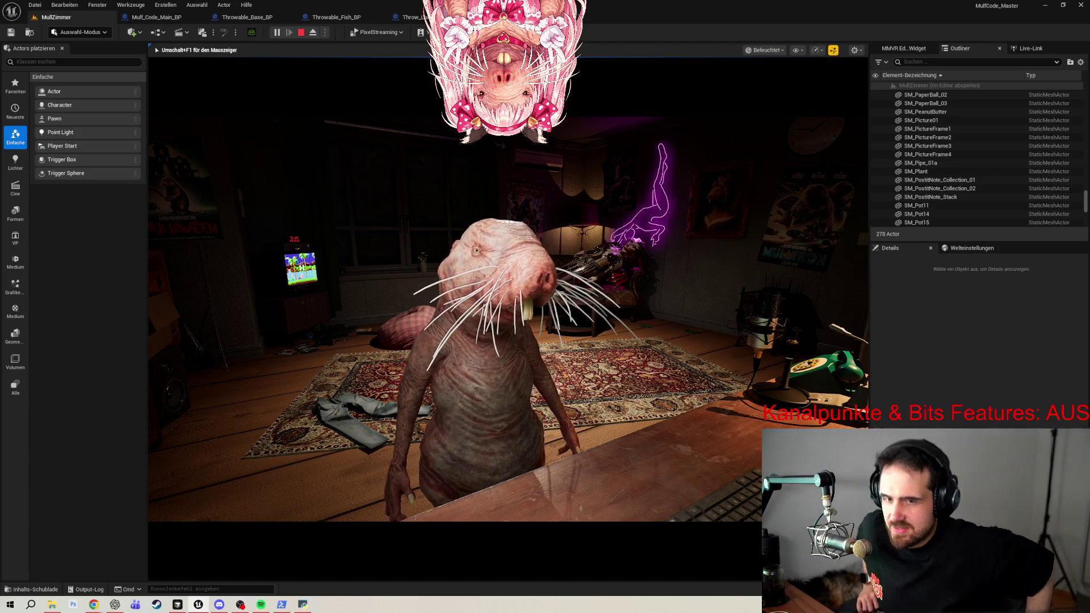
pyautogui.press('Escape')
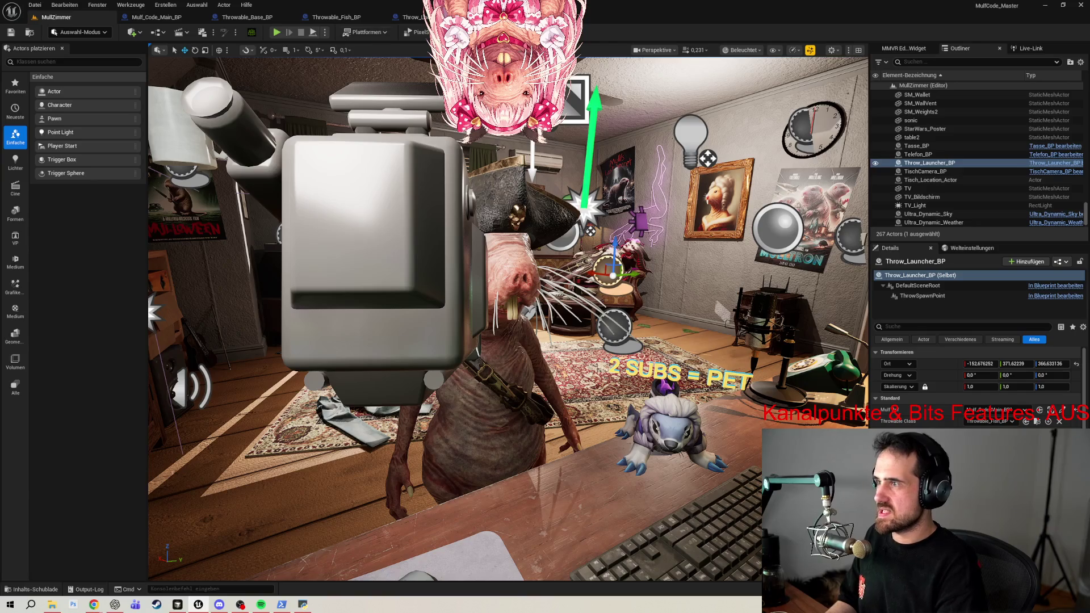
pyautogui.click(410, 17)
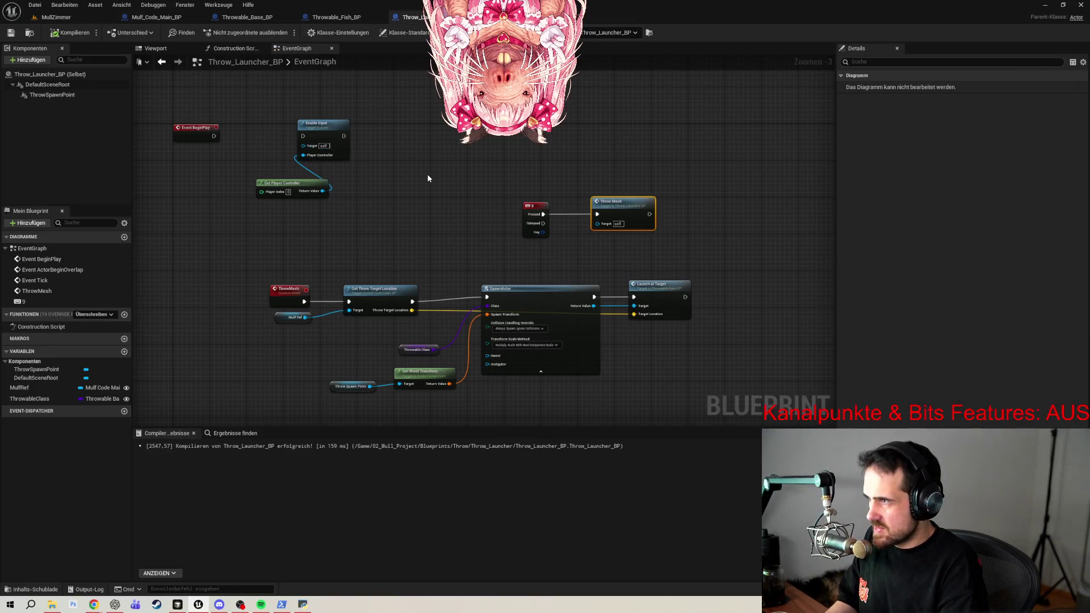
# Delete the Enable Input and Get Player Controller nodes from the launcher graph and save.
pyautogui.moveTo(295, 122); pyautogui.dragTo(357, 214)
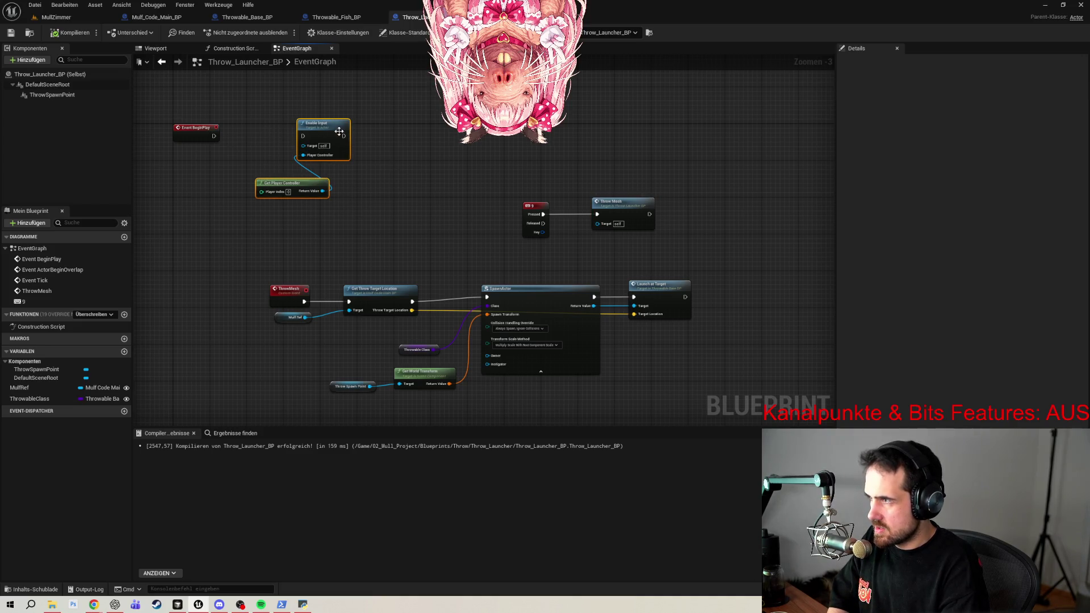
pyautogui.press('Delete')
pyautogui.click(12, 33)
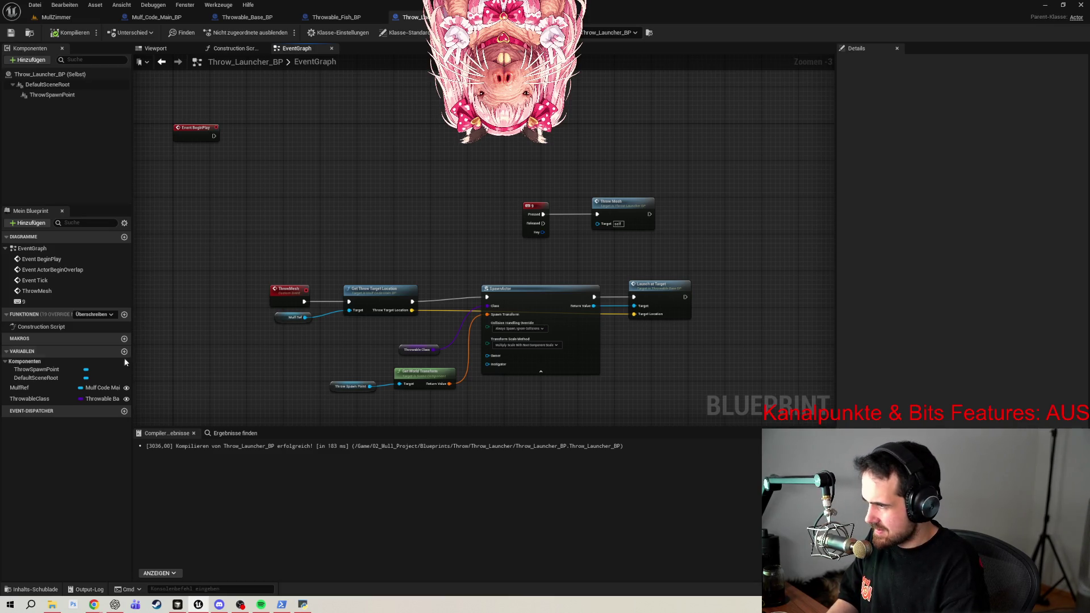
# Bring the browser with the GetSafeNormal forum thread to the front and reposition it.
pyautogui.moveTo(94, 604)
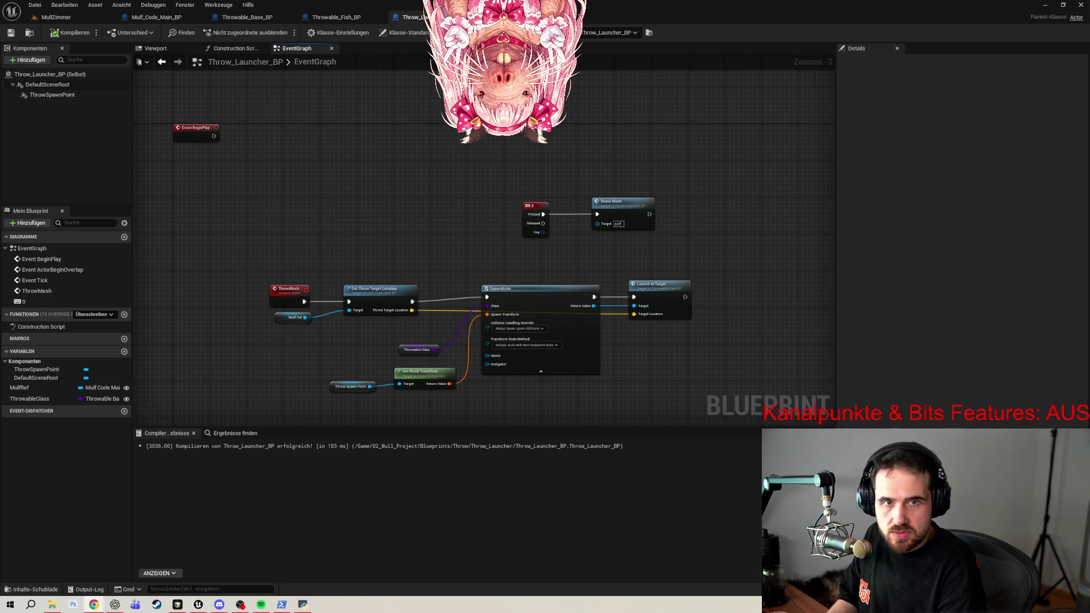
pyautogui.hotkey('alt', 'Tab')
pyautogui.moveTo(373, 24); pyautogui.dragTo(444, 12)
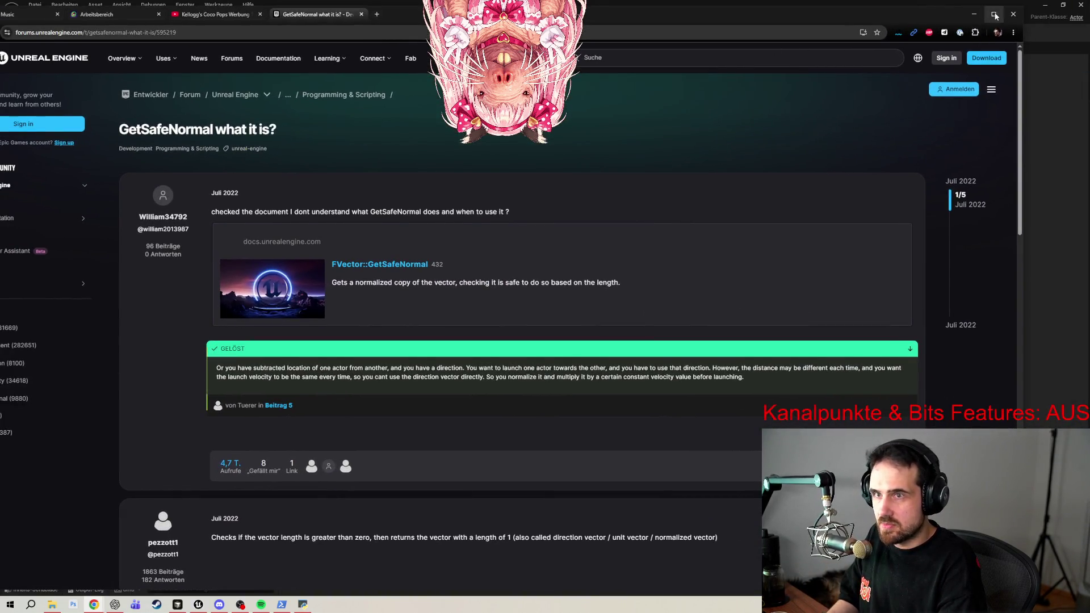
pyautogui.click(994, 14)
pyautogui.click(63, 8)
pyautogui.click(168, 6)
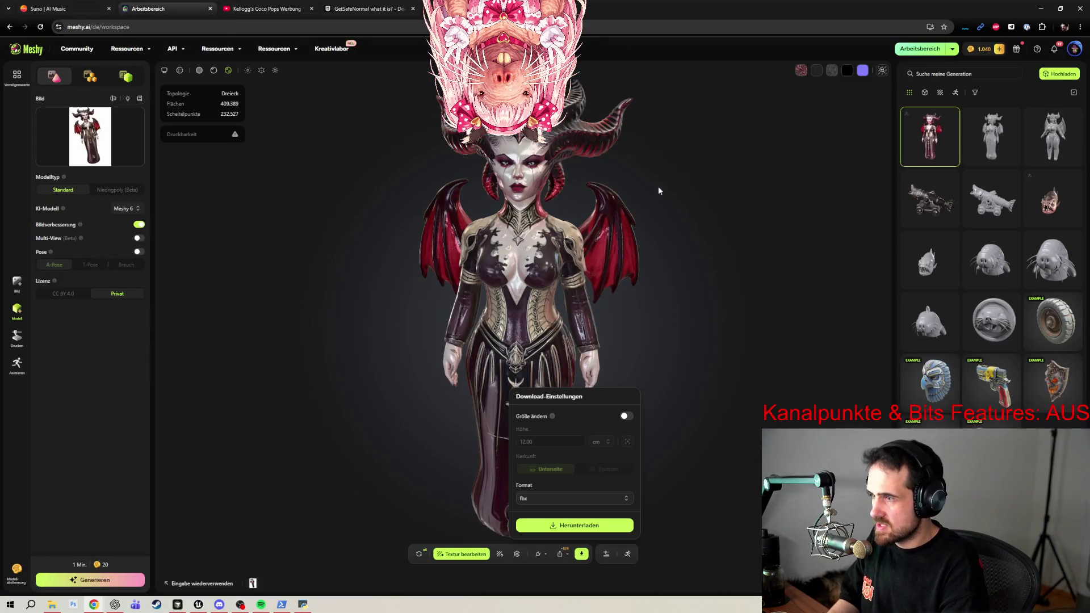
pyautogui.click(922, 203)
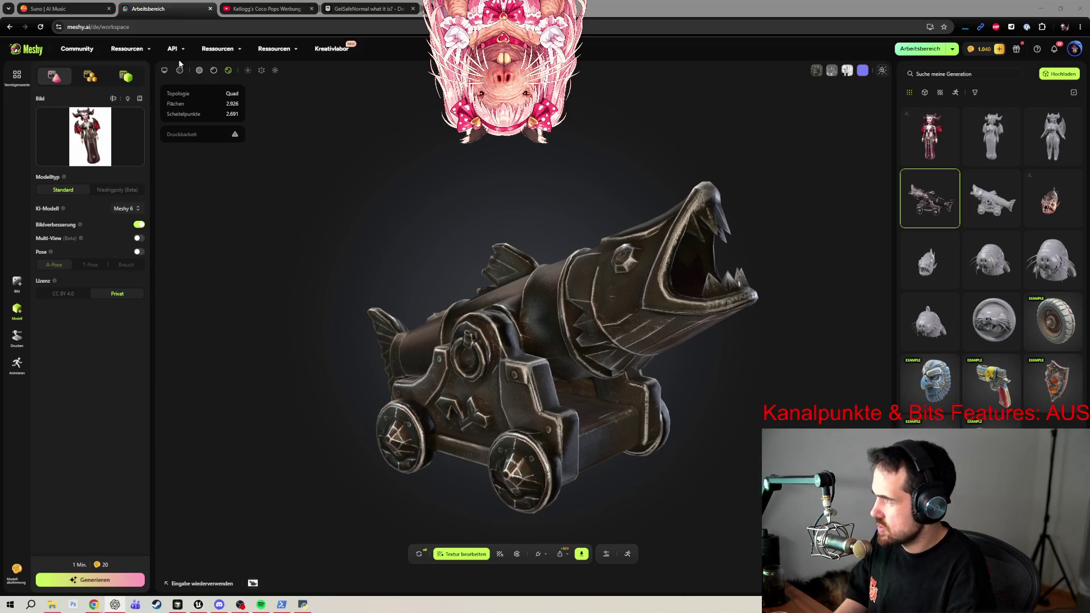
pyautogui.click(197, 604)
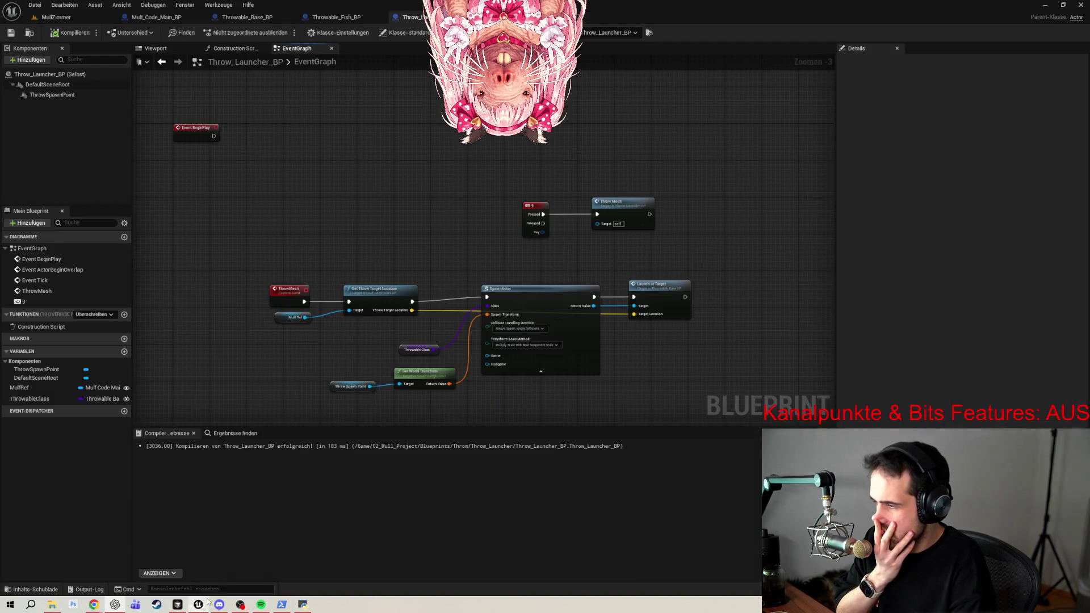
pyautogui.click(336, 17)
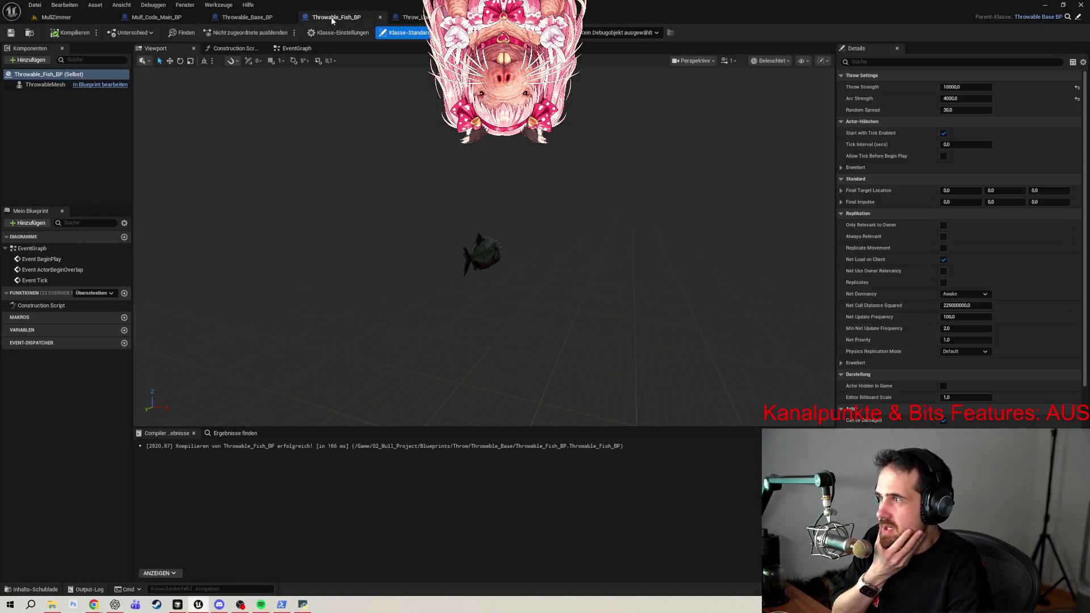
pyautogui.click(295, 48)
pyautogui.scroll(-2, 476, 157)
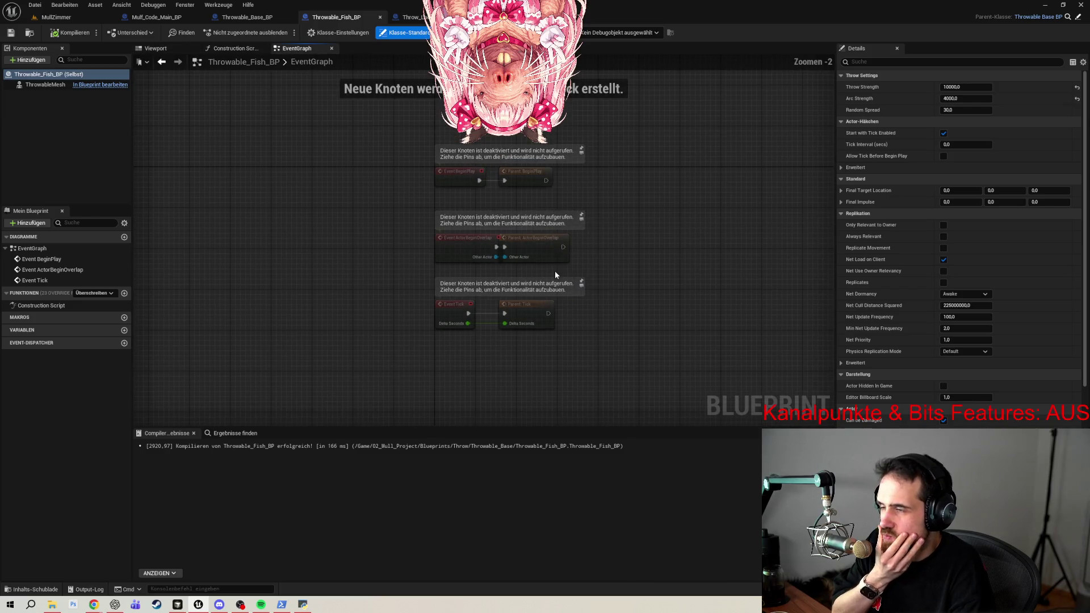
pyautogui.click(279, 17)
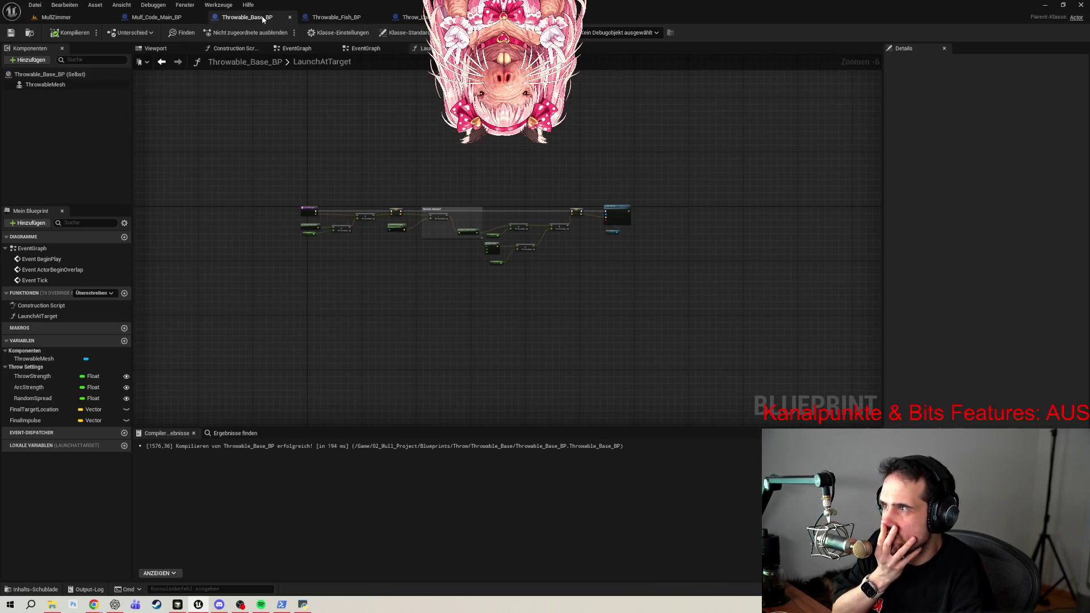
pyautogui.click(415, 19)
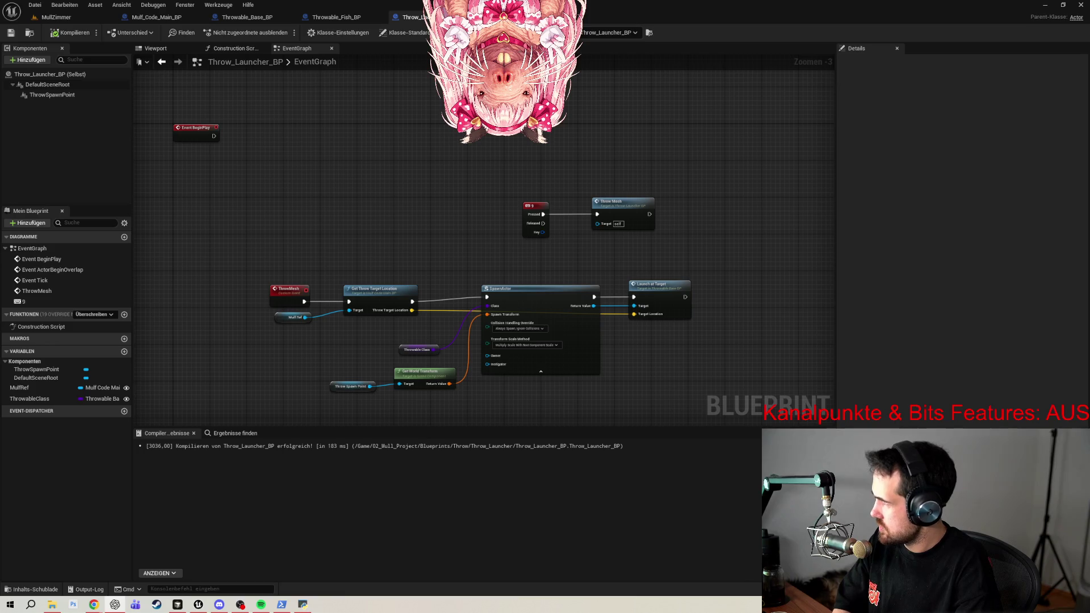
pyautogui.hotkey('alt', 'Tab')
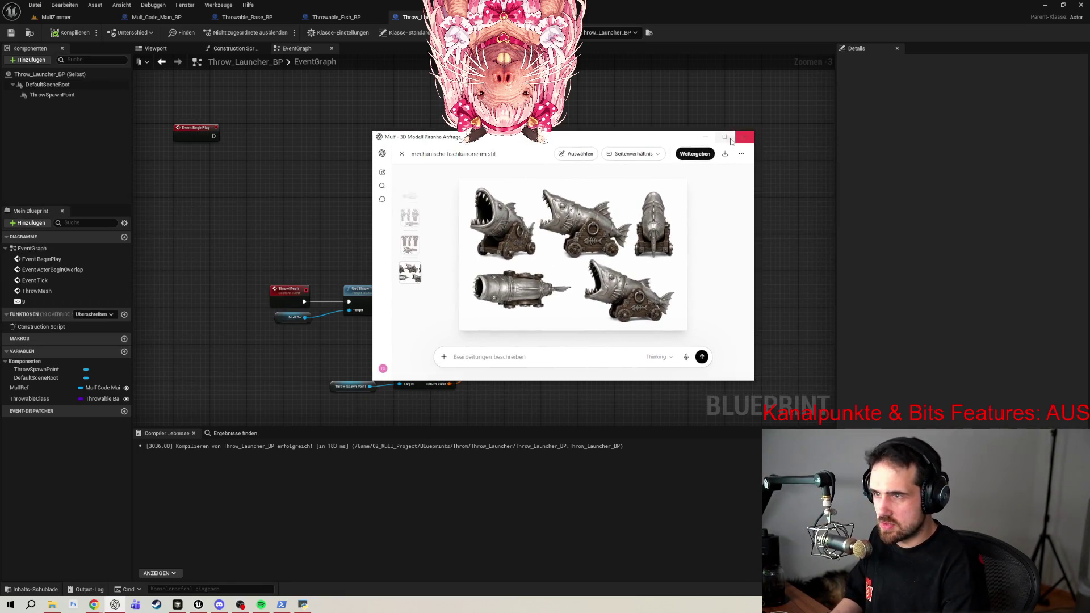
pyautogui.click(724, 136)
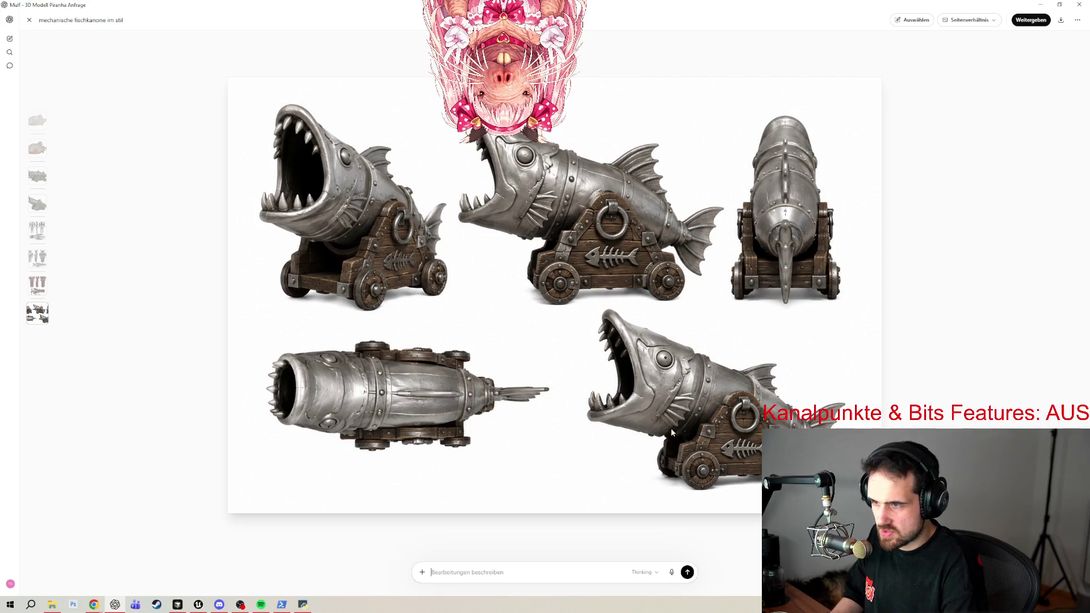
pyautogui.press('Escape')
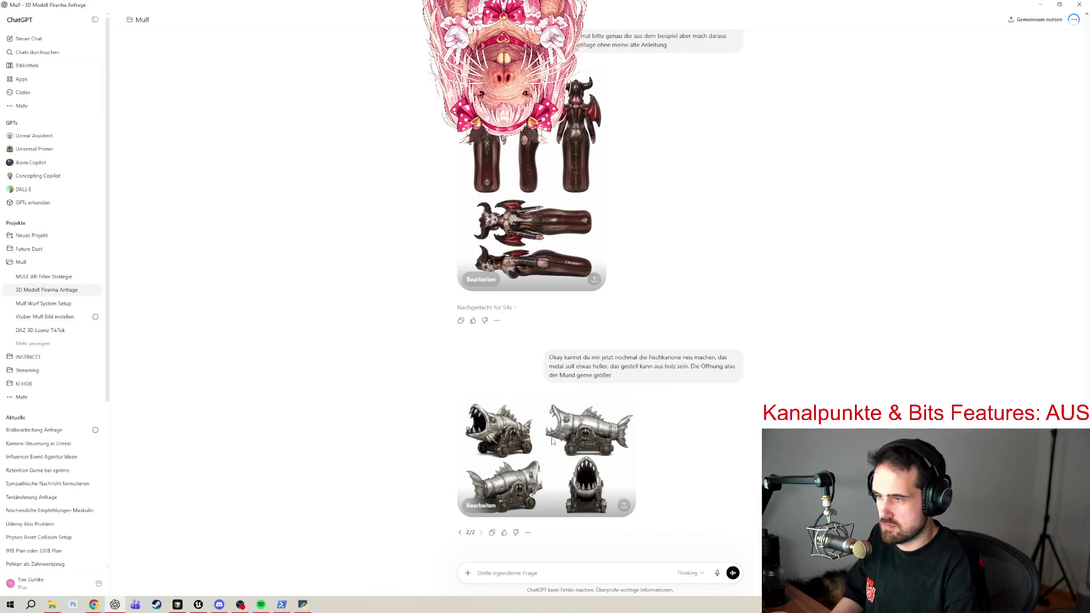
pyautogui.click(552, 441)
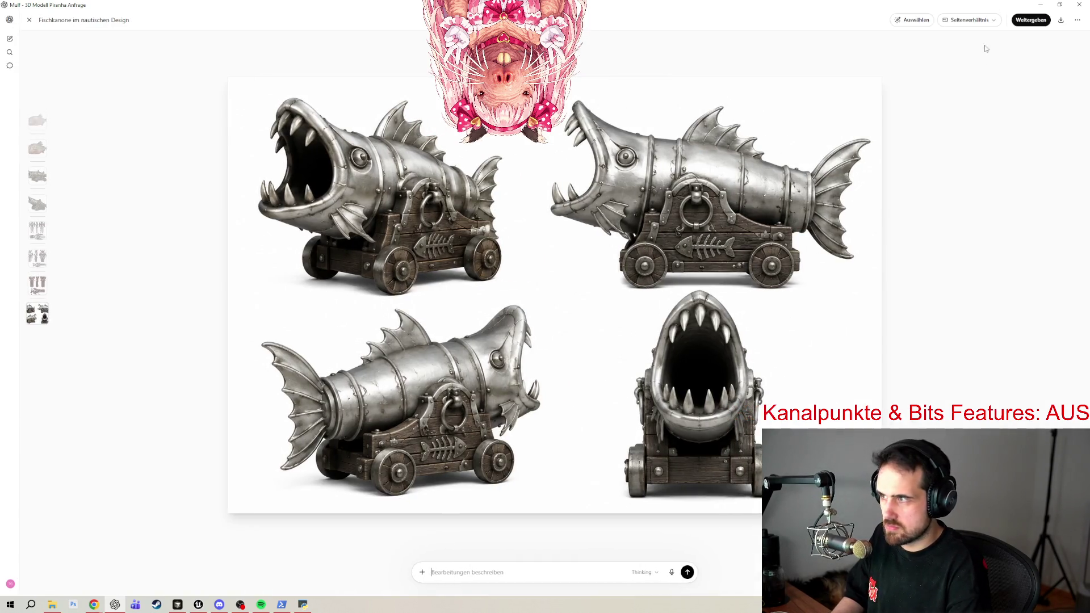
pyautogui.hotkey('alt', 'Tab')
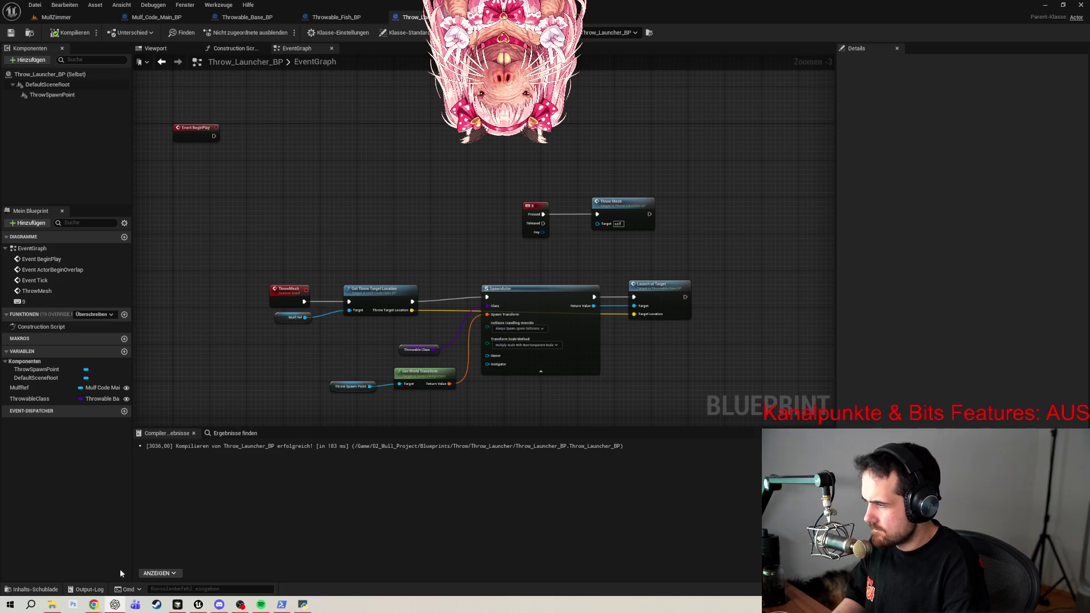
# Swap in the new fish-cannon reference image, choose Niedrigpoly (Beta) with Quad topology, and generate.
pyautogui.moveTo(94, 605)
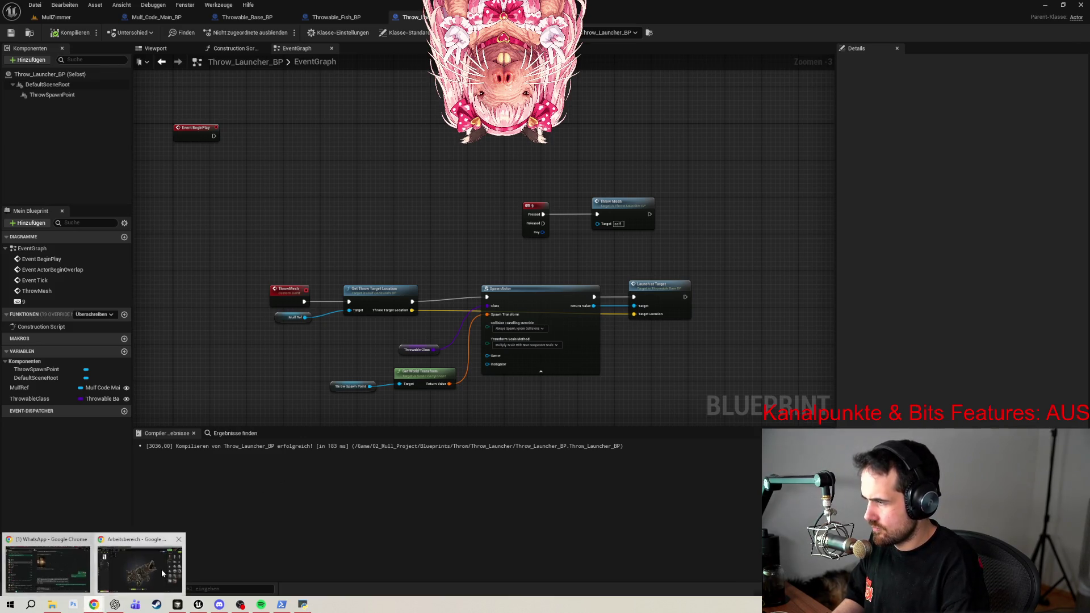
pyautogui.click(170, 571)
pyautogui.moveTo(119, 125)
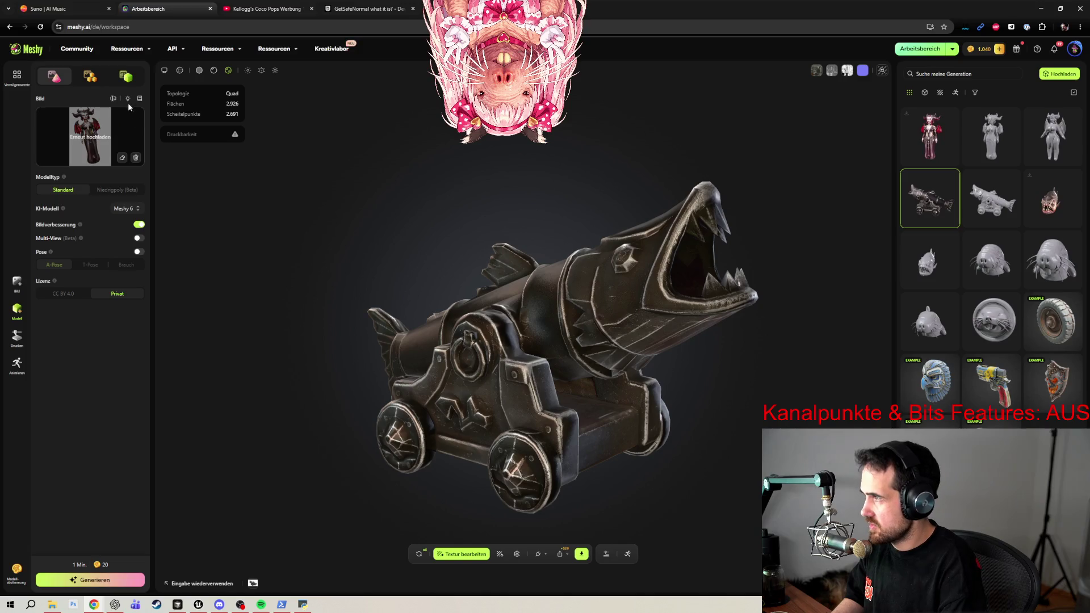
pyautogui.click(136, 159)
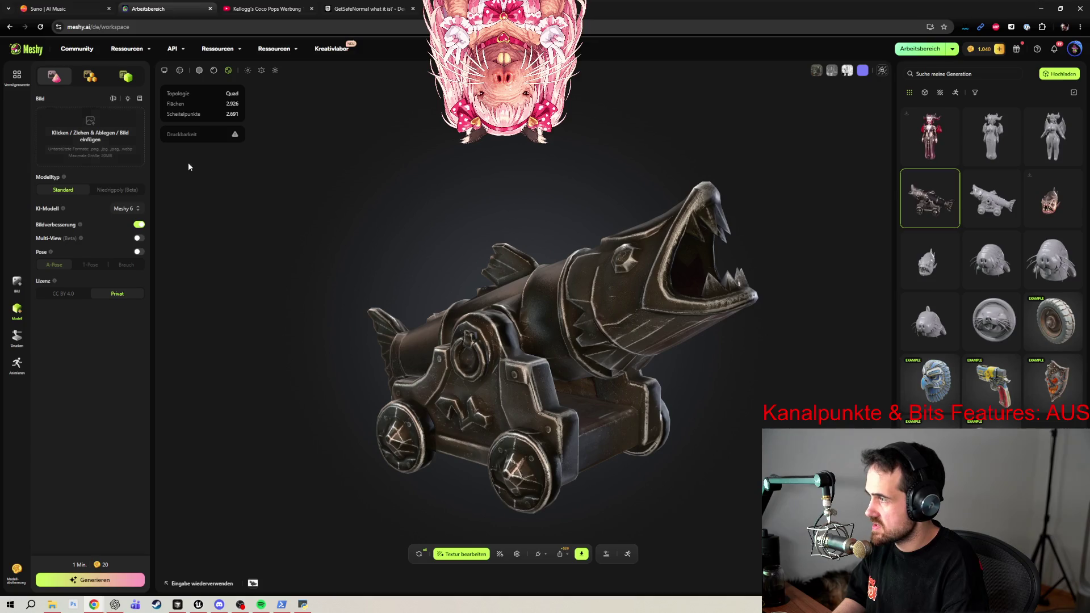
pyautogui.click(91, 136)
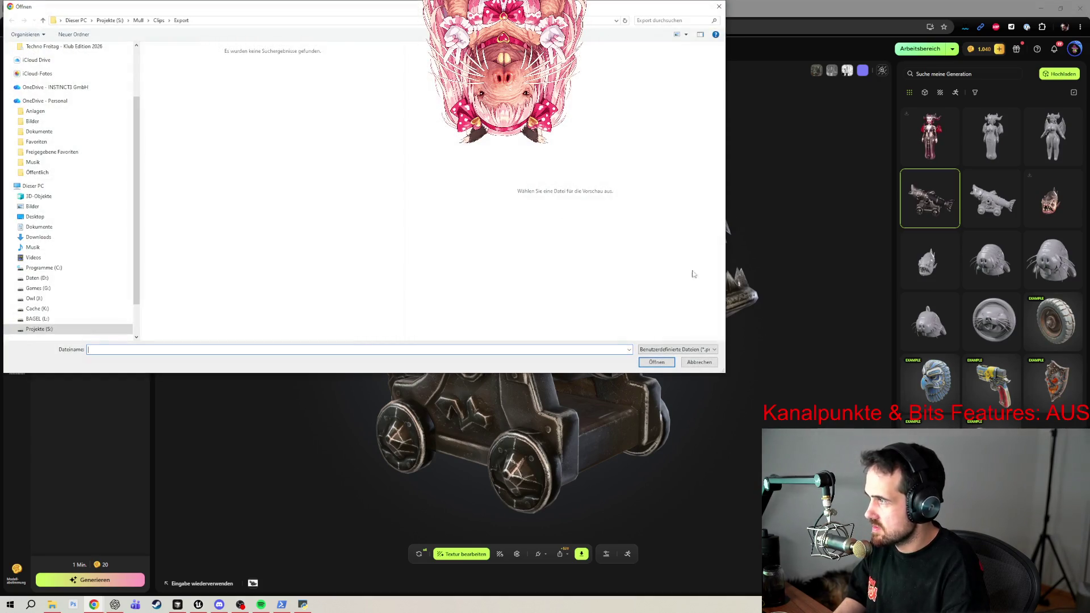
pyautogui.click(696, 364)
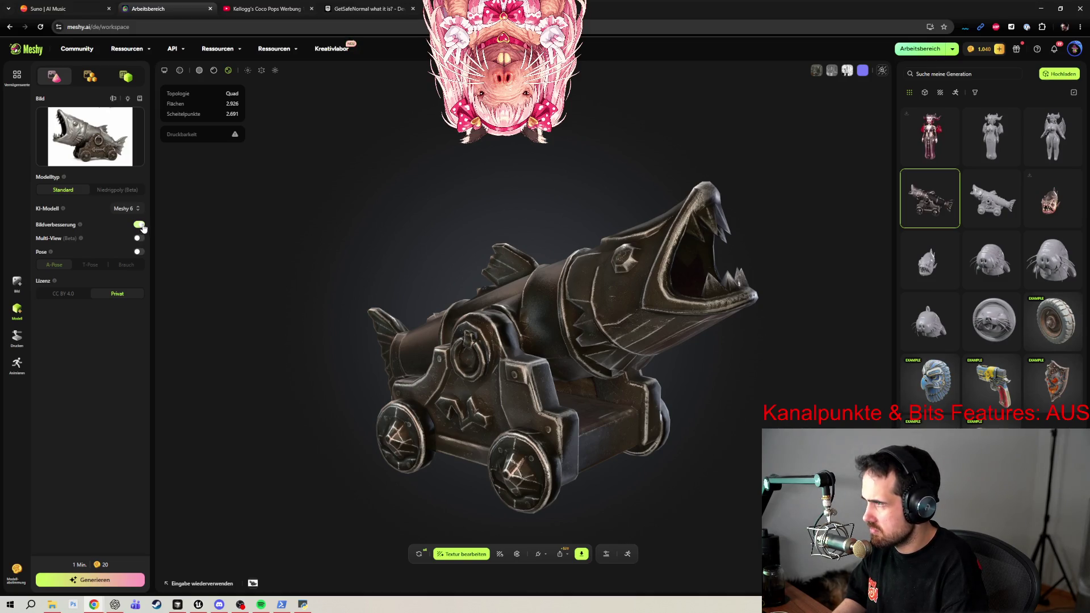
pyautogui.click(126, 191)
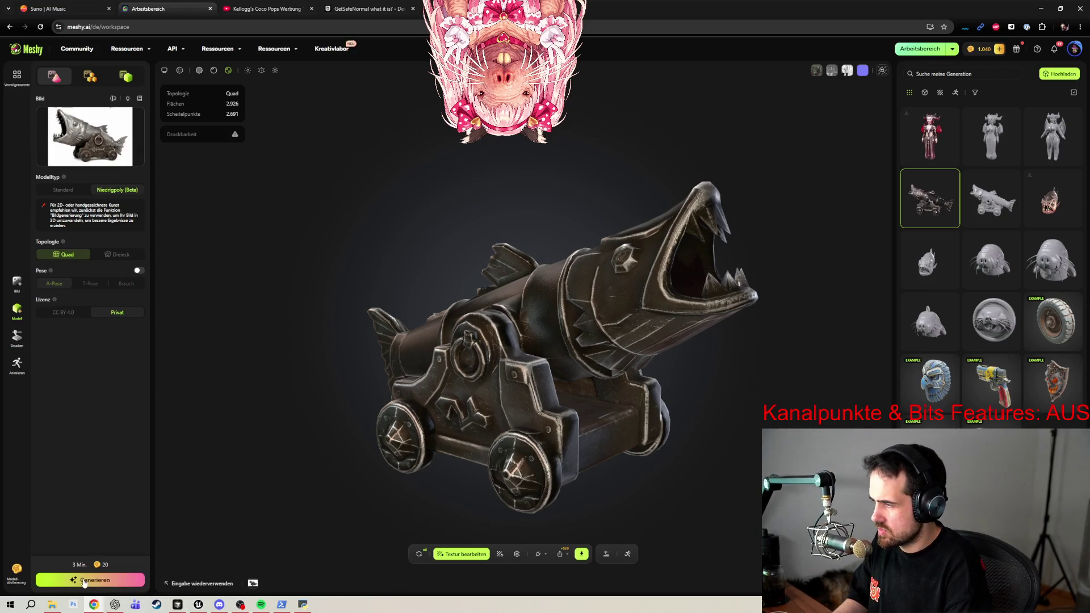
pyautogui.click(84, 581)
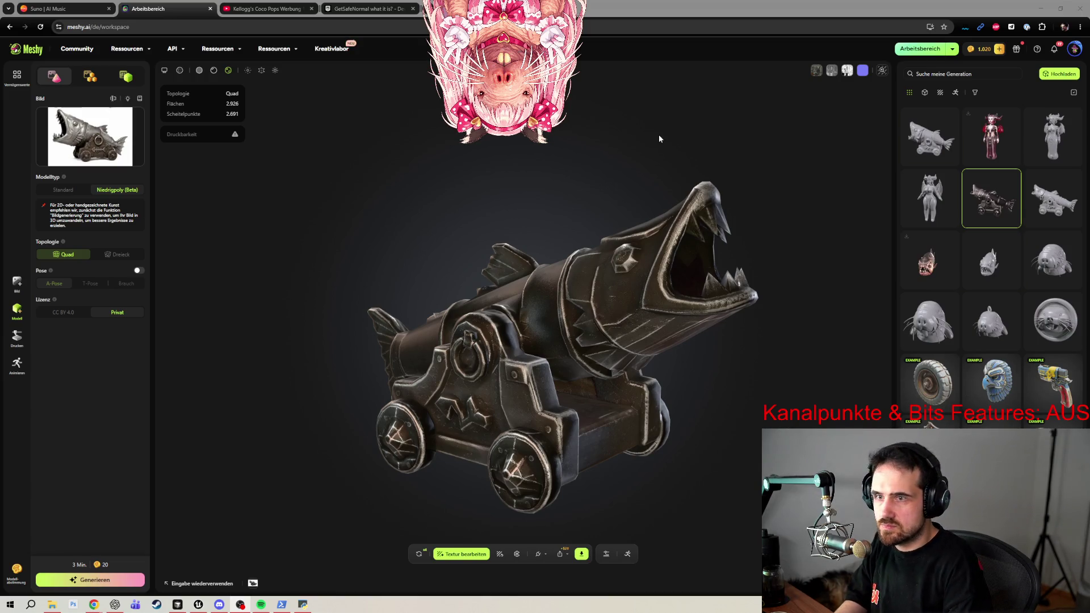
# Load the new grey low-poly fish-cannon model (3,274 faces) and orbit to face its mouth.
pyautogui.click(913, 142)
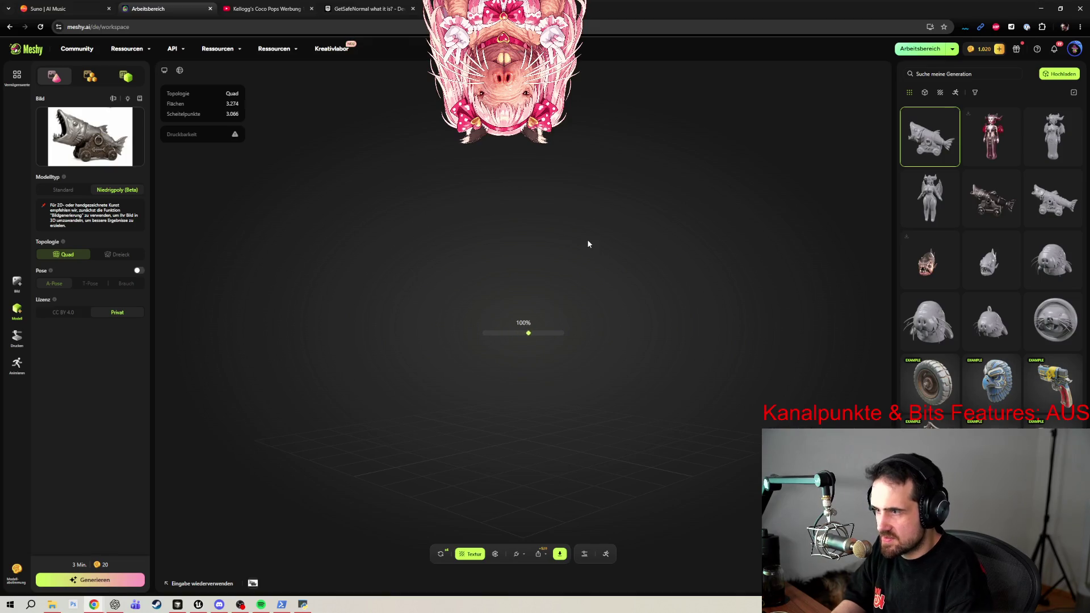
pyautogui.moveTo(587, 240)
pyautogui.mouseDown()
pyautogui.moveTo(500, 328)
pyautogui.moveTo(537, 326)
pyautogui.moveTo(498, 312)
pyautogui.moveTo(533, 389)
pyautogui.moveTo(472, 398)
pyautogui.moveTo(530, 403)
pyautogui.moveTo(553, 367)
pyautogui.moveTo(564, 379)
pyautogui.moveTo(649, 387)
pyautogui.moveTo(675, 354)
pyautogui.moveTo(679, 370)
pyautogui.moveTo(547, 390)
pyautogui.moveTo(615, 357)
pyautogui.moveTo(541, 360)
pyautogui.moveTo(477, 323)
pyautogui.moveTo(567, 334)
pyautogui.moveTo(587, 354)
pyautogui.mouseUp()
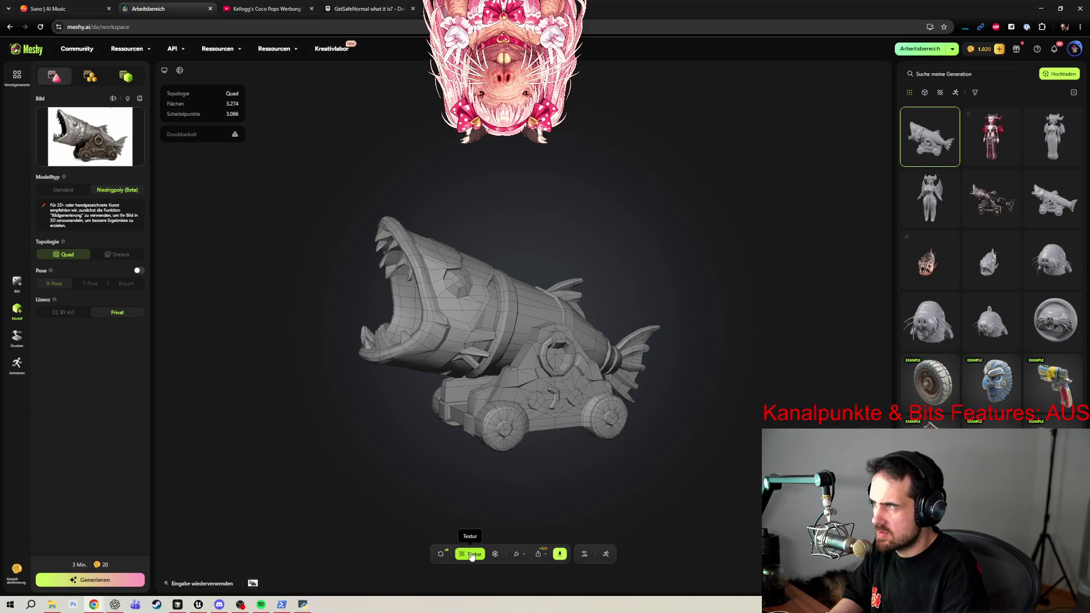
# Texture the fish-cannon from the reference image with Bild Eingabe and PBR-Karten generieren enabled.
pyautogui.click(471, 554)
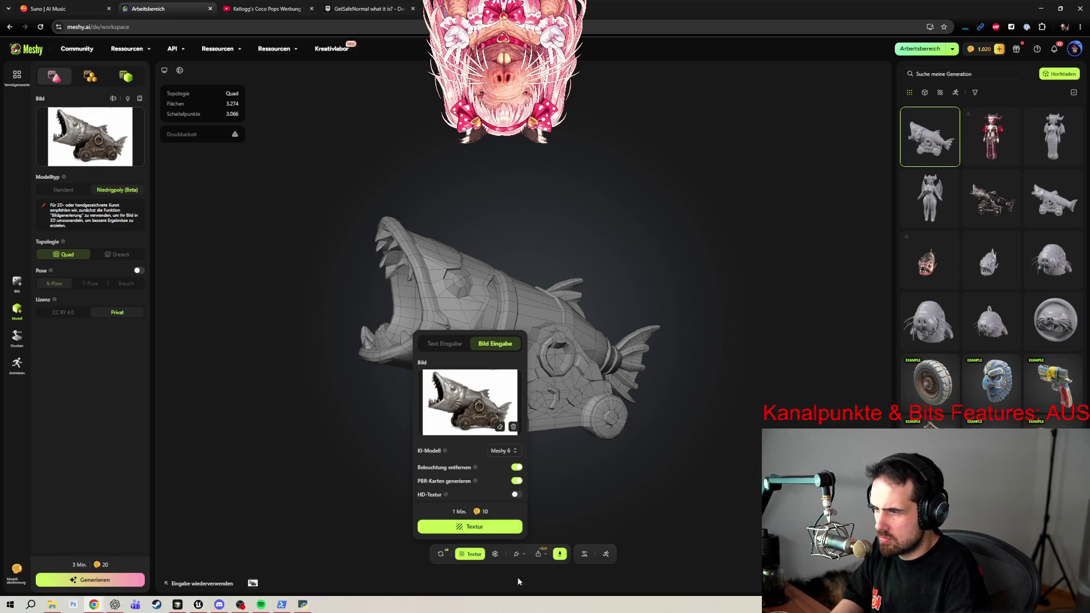
pyautogui.click(474, 527)
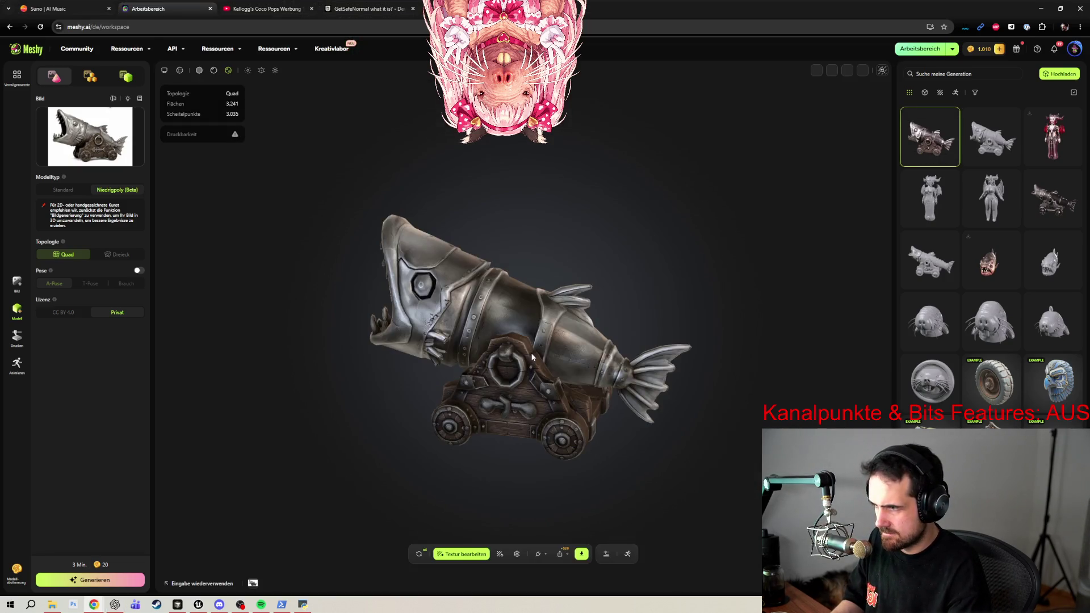
pyautogui.moveTo(509, 370)
pyautogui.mouseDown()
pyautogui.moveTo(618, 348)
pyautogui.moveTo(769, 362)
pyautogui.moveTo(777, 341)
pyautogui.moveTo(738, 328)
pyautogui.moveTo(516, 339)
pyautogui.moveTo(553, 390)
pyautogui.mouseUp()
pyautogui.scroll(5, 489, 339)
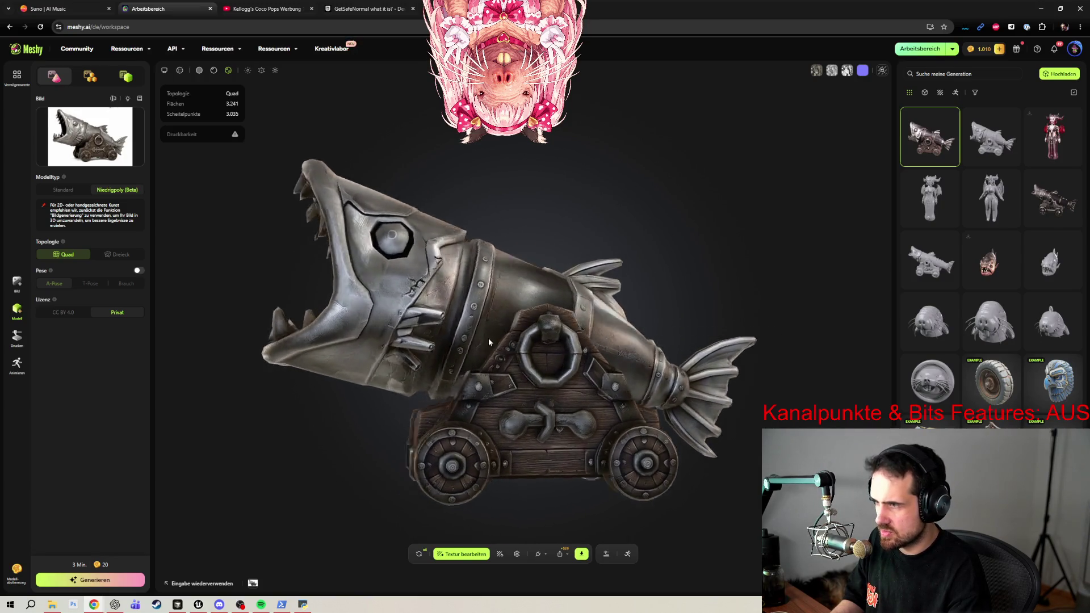
pyautogui.moveTo(490, 343)
pyautogui.mouseDown()
pyautogui.moveTo(526, 358)
pyautogui.moveTo(487, 359)
pyautogui.moveTo(568, 374)
pyautogui.moveTo(519, 346)
pyautogui.moveTo(608, 355)
pyautogui.moveTo(552, 348)
pyautogui.moveTo(567, 334)
pyautogui.moveTo(456, 402)
pyautogui.moveTo(530, 411)
pyautogui.moveTo(558, 442)
pyautogui.moveTo(531, 438)
pyautogui.moveTo(514, 452)
pyautogui.mouseUp()
pyautogui.moveTo(480, 392)
pyautogui.mouseDown()
pyautogui.moveTo(723, 369)
pyautogui.moveTo(615, 390)
pyautogui.moveTo(653, 375)
pyautogui.moveTo(516, 329)
pyautogui.moveTo(314, 323)
pyautogui.moveTo(494, 321)
pyautogui.moveTo(501, 352)
pyautogui.moveTo(461, 321)
pyautogui.mouseUp()
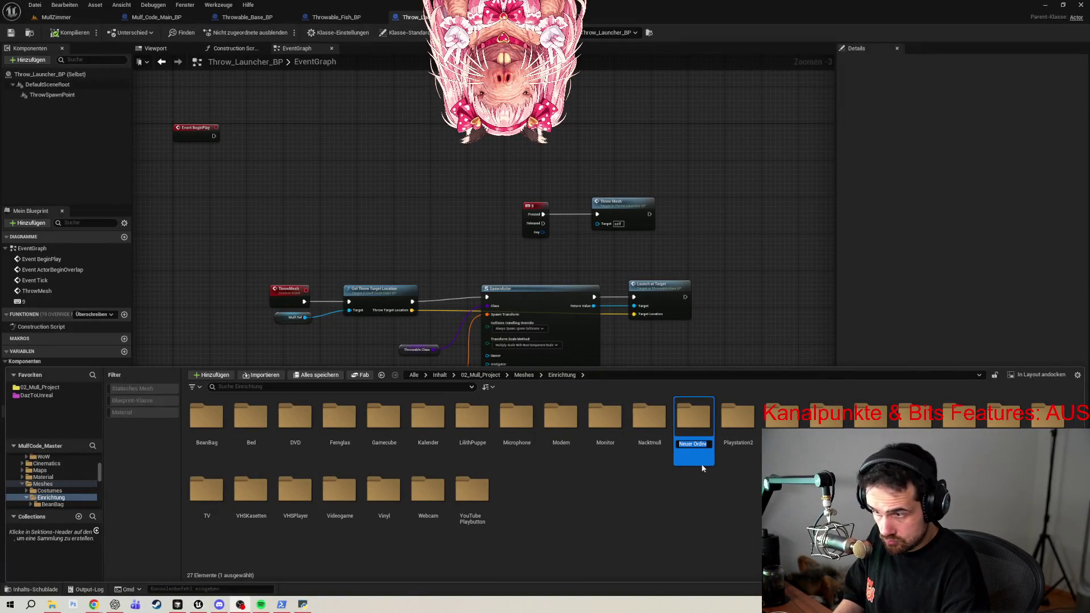
pyautogui.write('Polaroid_Frame')
# Create a folder named Fischkanone inside Meshes > Einrichtung and open it.
pyautogui.press('Return')
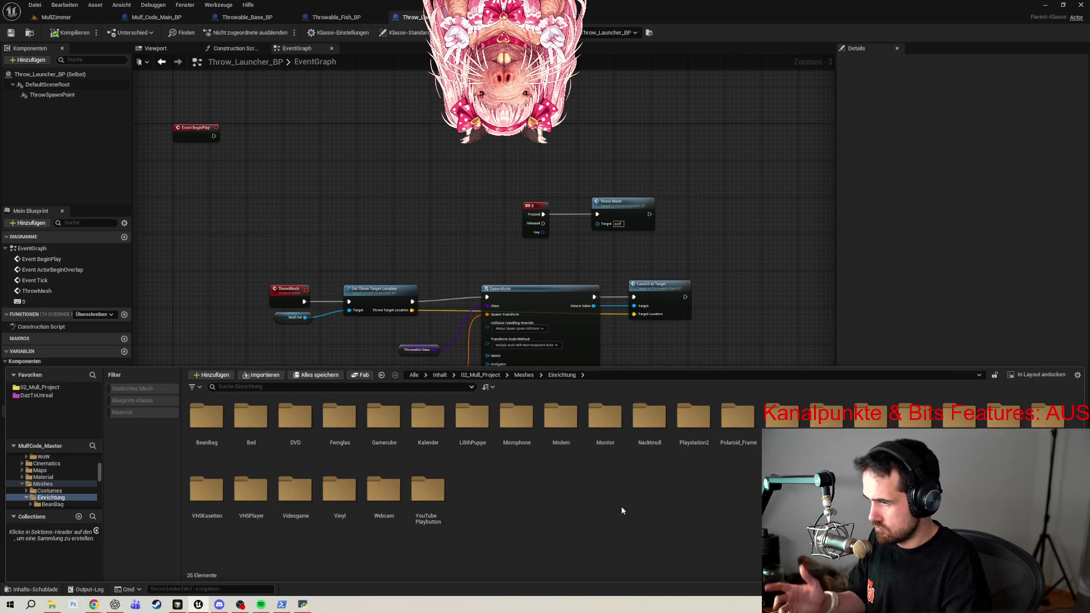
pyautogui.rightClick(565, 502)
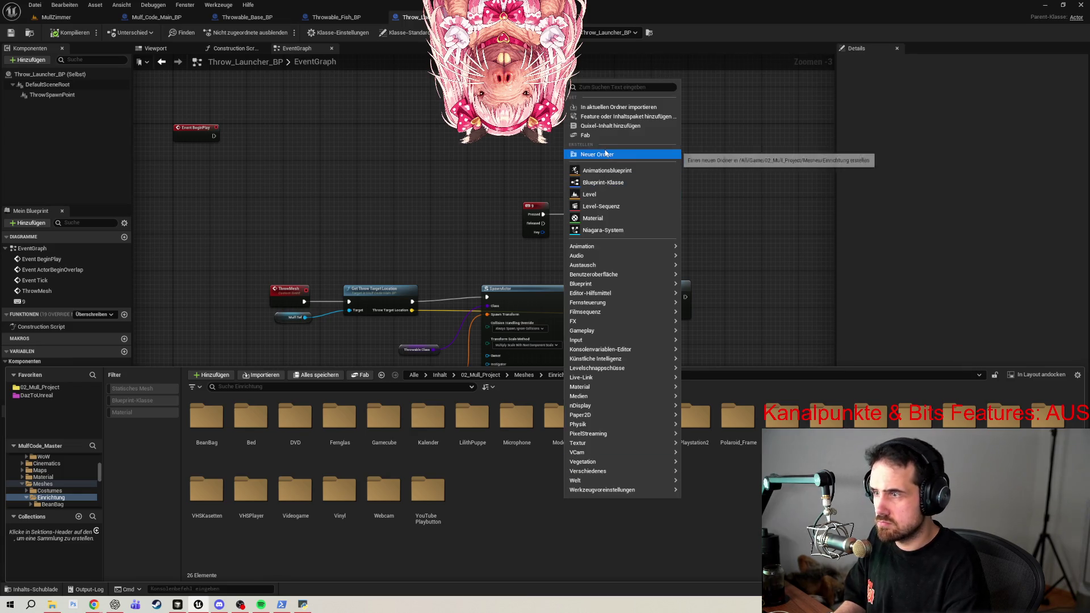
pyautogui.click(612, 158)
pyautogui.write('Fischkan')
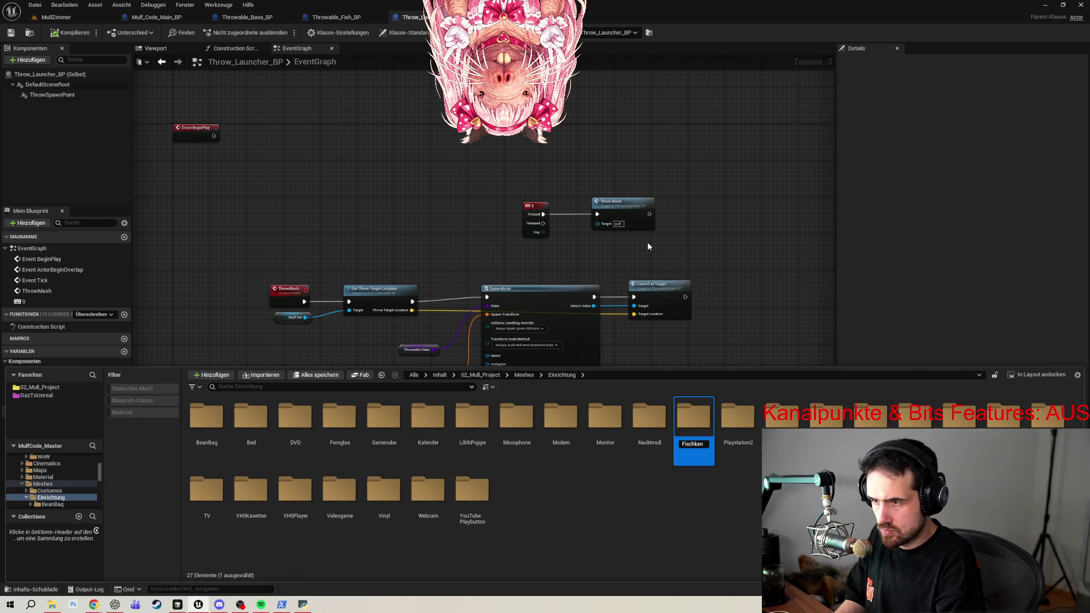
pyautogui.write('one')
pyautogui.press('Return')
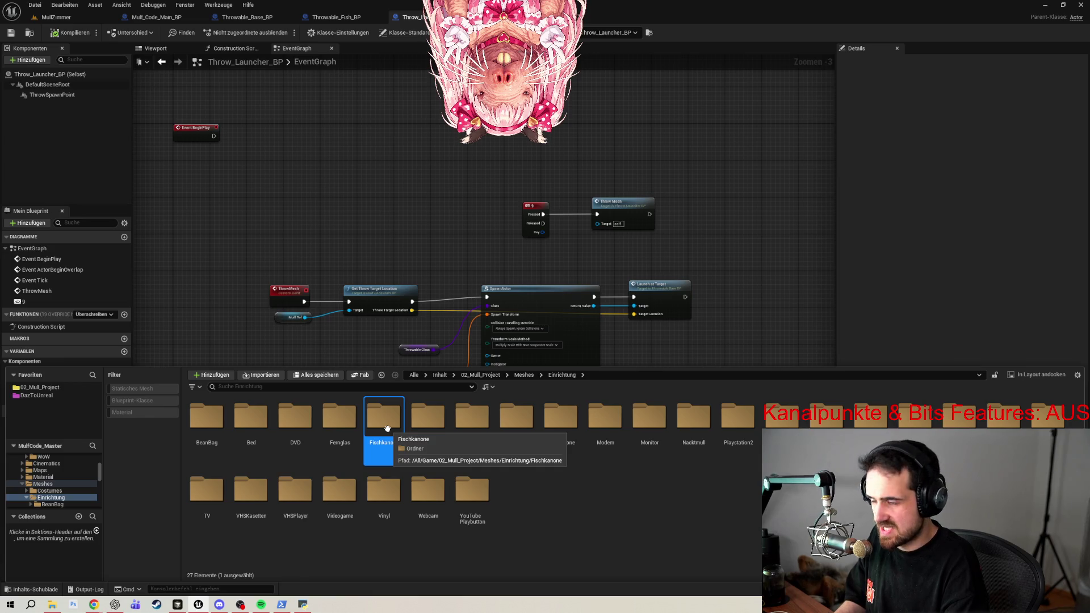
pyautogui.doubleClick(387, 429)
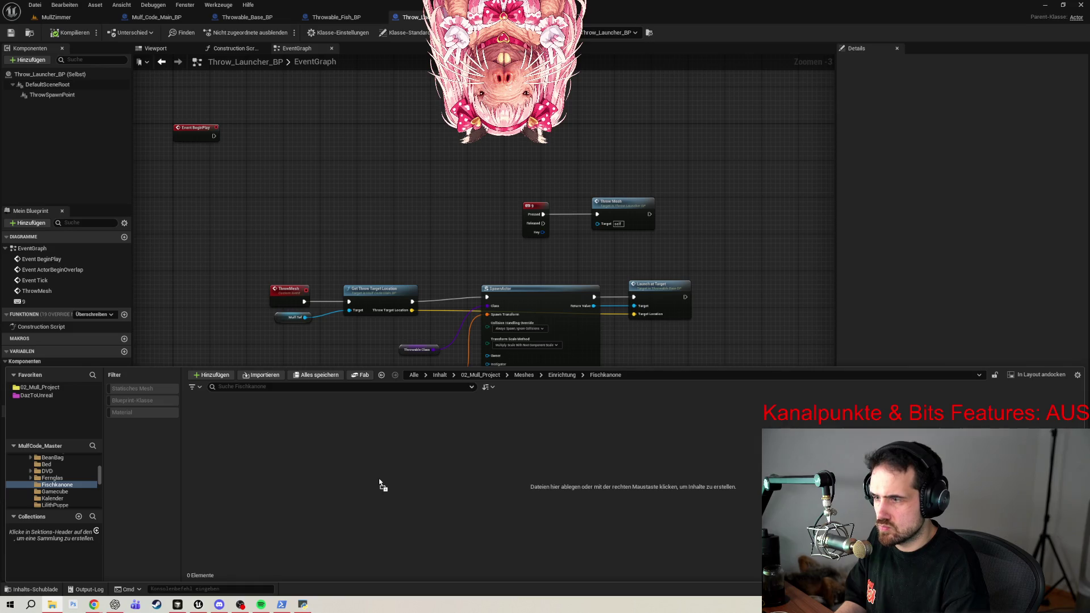
# Import the fish-cannon FBX into Fischkanone with Alle importieren and open the mesh.
pyautogui.moveTo(380, 483); pyautogui.dragTo(380, 483)
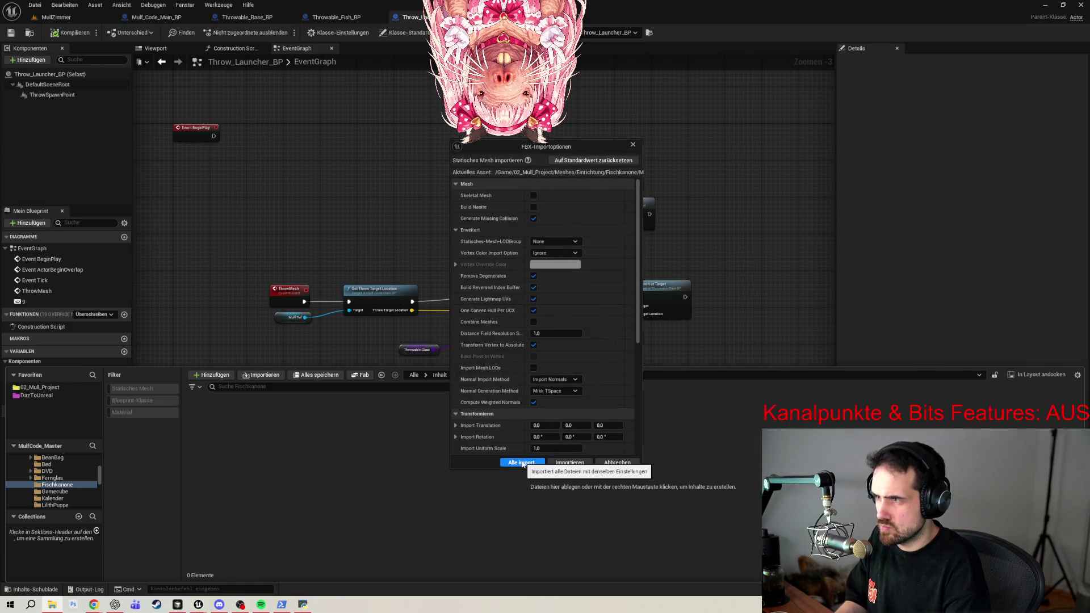
pyautogui.click(523, 464)
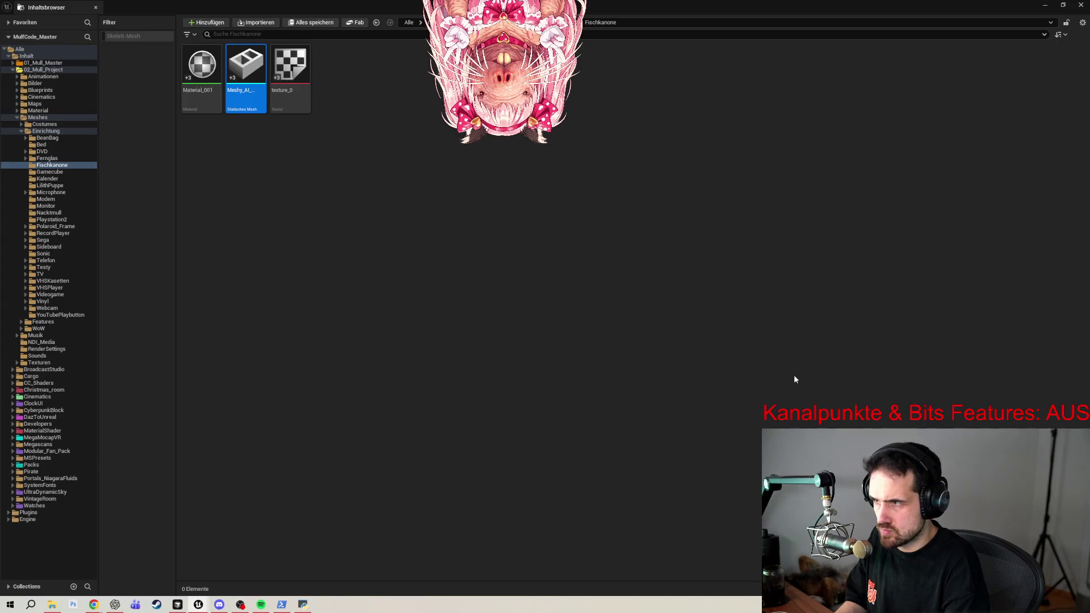
pyautogui.doubleClick(245, 91)
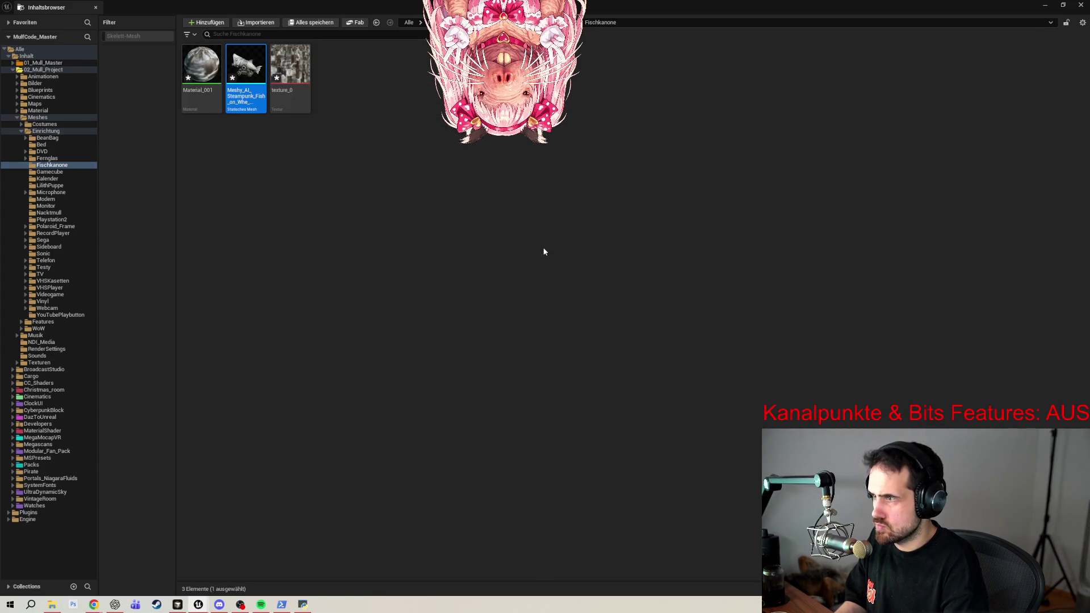
# Close the import message log, inspect the cannon's front, and select Material_001 in the Content Drawer.
pyautogui.click(1078, 5)
pyautogui.click(1008, 99)
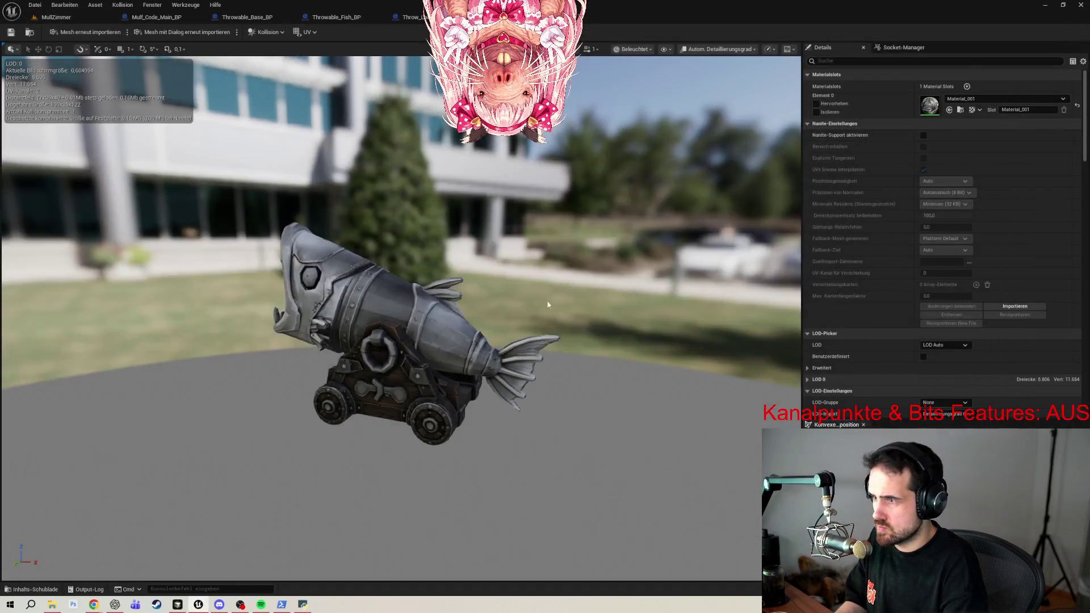
pyautogui.moveTo(397, 312)
pyautogui.mouseDown()
pyautogui.moveTo(329, 308)
pyautogui.moveTo(326, 293)
pyautogui.moveTo(324, 318)
pyautogui.mouseUp()
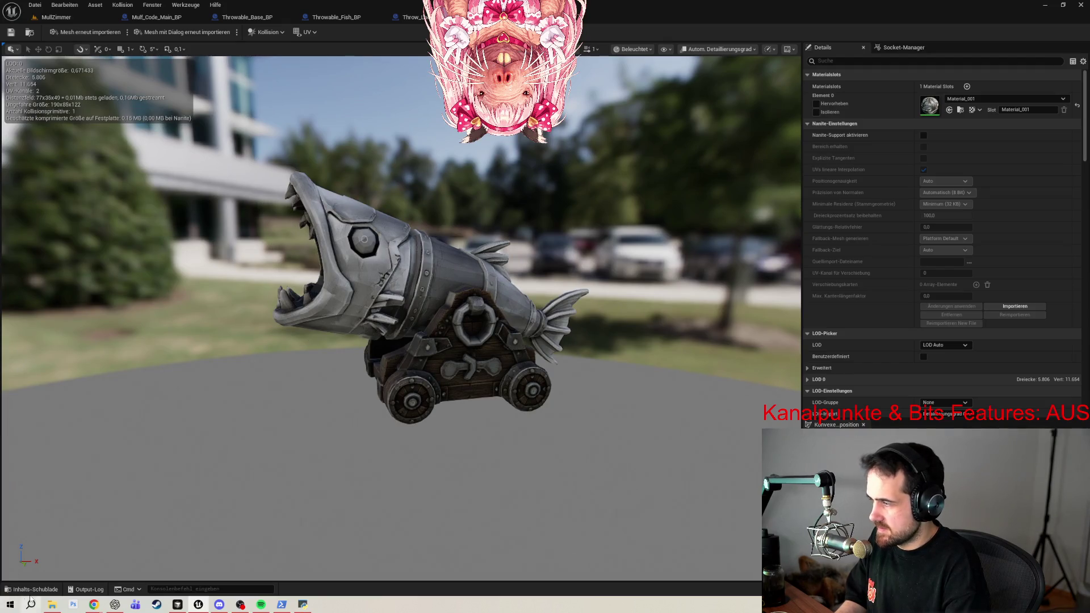
pyautogui.click(34, 590)
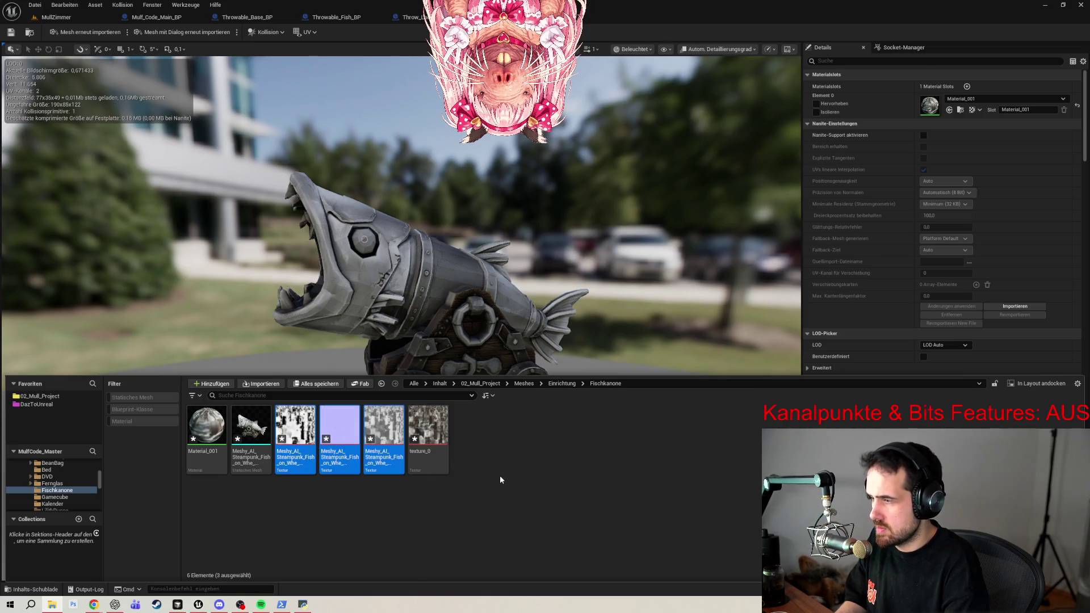
pyautogui.click(203, 427)
# Open Material_001 and wire the metallic texture into Metallisch.
pyautogui.press('Return')
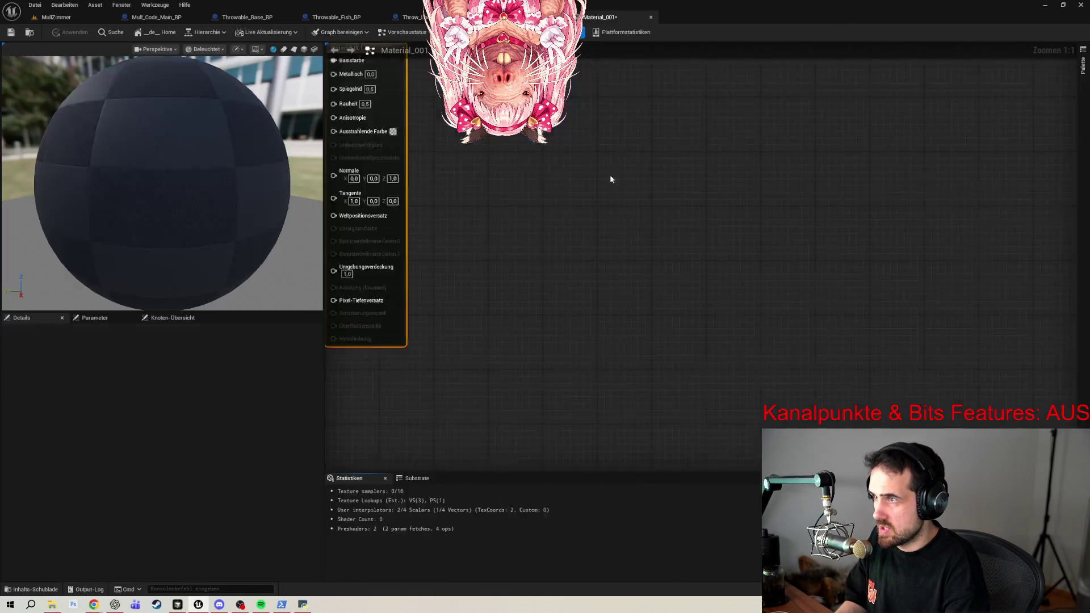
pyautogui.hotkey('ctrl', 'space')
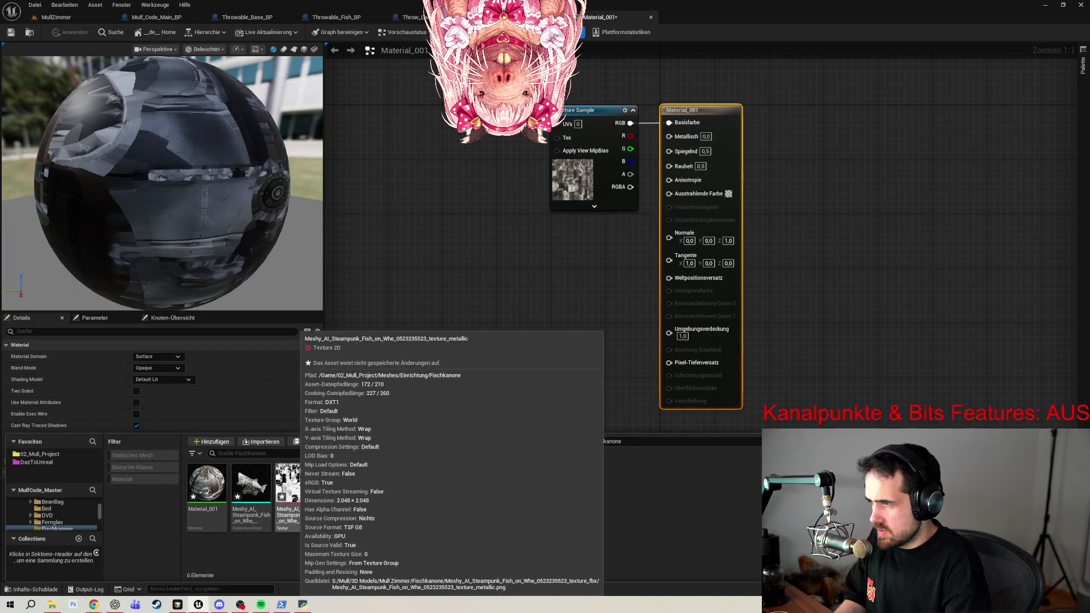
pyautogui.moveTo(290, 488); pyautogui.dragTo(526, 293)
pyautogui.moveTo(605, 307); pyautogui.dragTo(669, 137)
pyautogui.moveTo(561, 305); pyautogui.dragTo(527, 264)
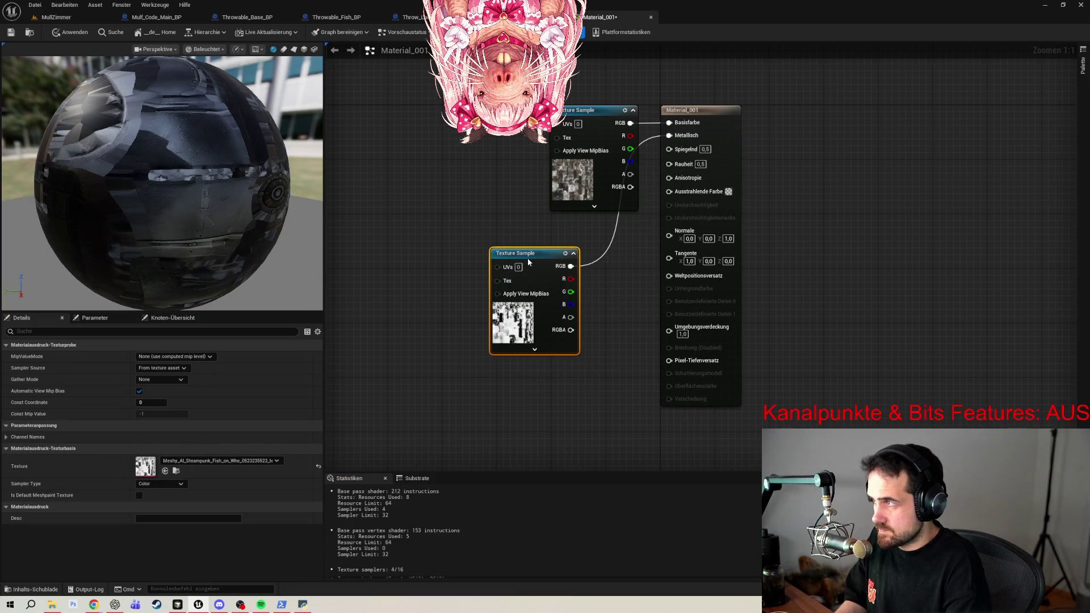
# Add the normal map texture, connect it to Normale, and tidy the nodes.
pyautogui.hotkey('ctrl', 'space')
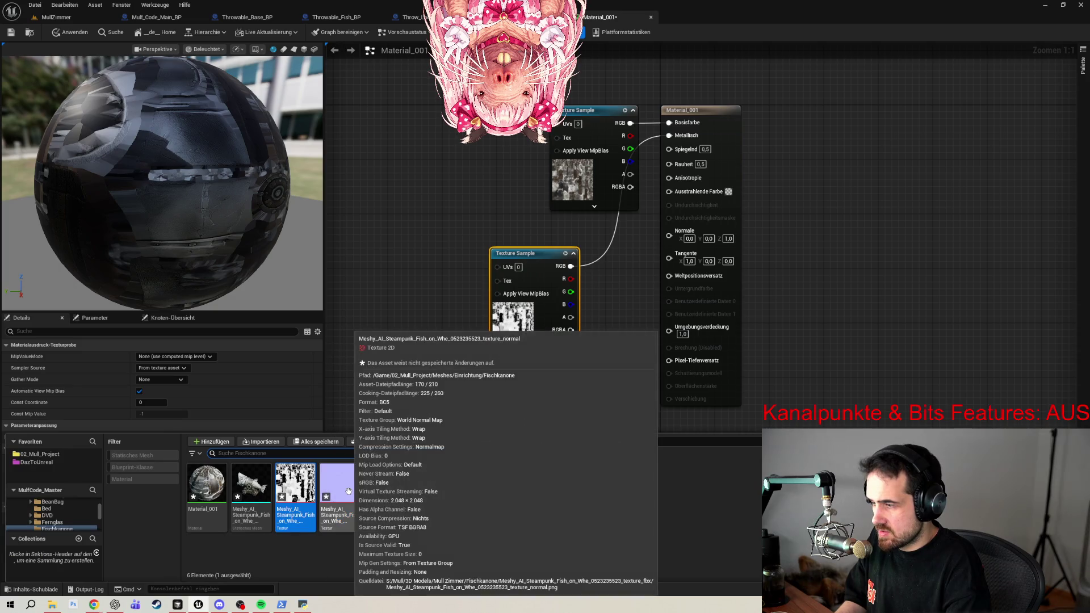
pyautogui.moveTo(349, 491)
pyautogui.mouseDown()
pyautogui.moveTo(504, 409)
pyautogui.moveTo(495, 405)
pyautogui.mouseUp()
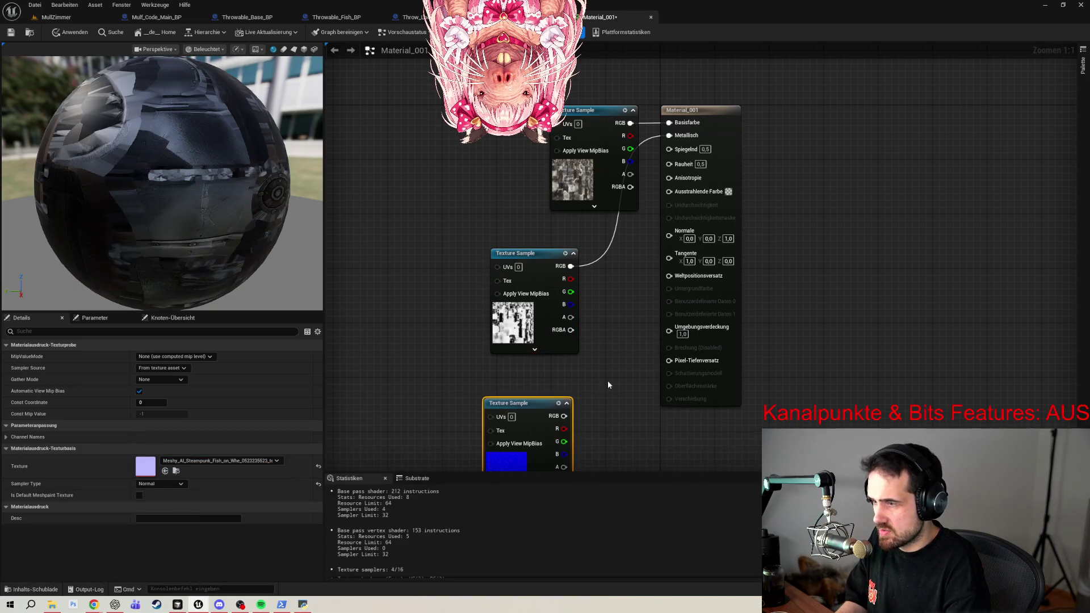
pyautogui.moveTo(564, 417); pyautogui.dragTo(669, 231)
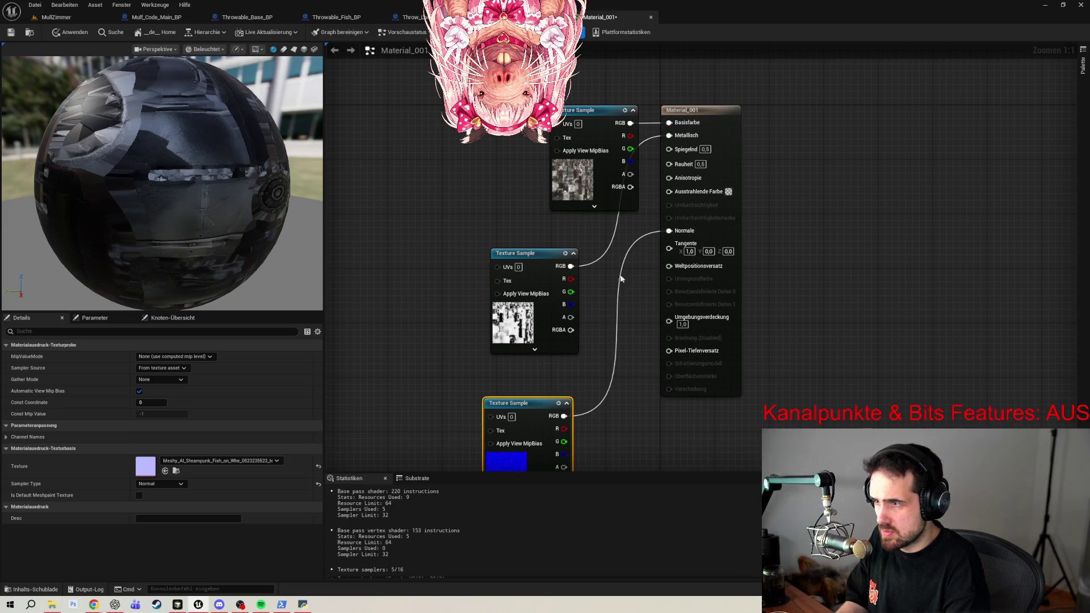
pyautogui.moveTo(509, 259); pyautogui.dragTo(432, 156)
pyautogui.moveTo(520, 399); pyautogui.dragTo(471, 270)
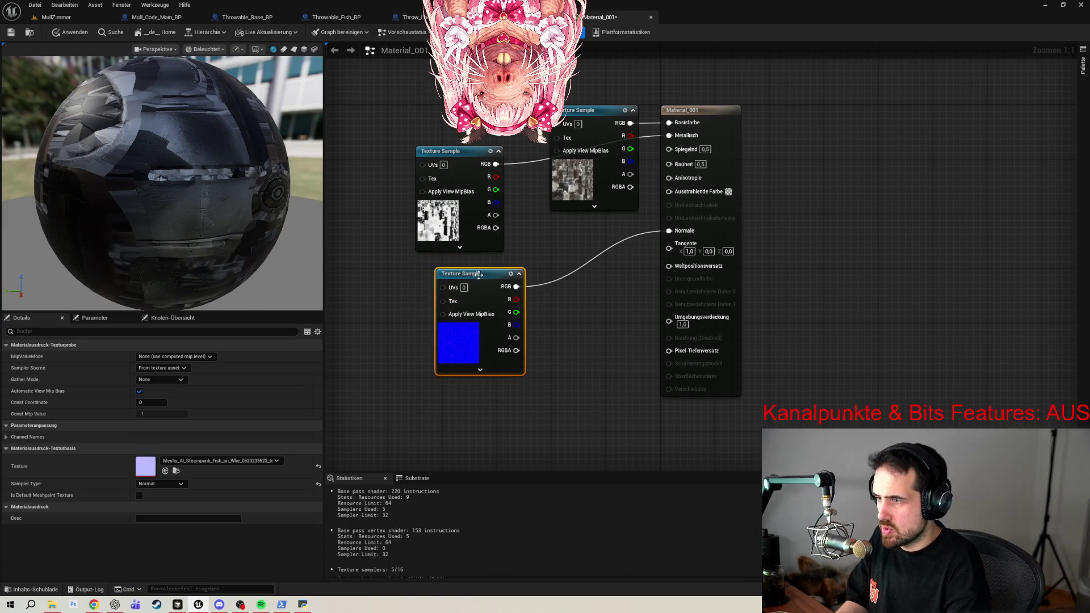
# Connect the roughness texture to Rauheit, then apply and save Material_001.
pyautogui.hotkey('ctrl', 'space')
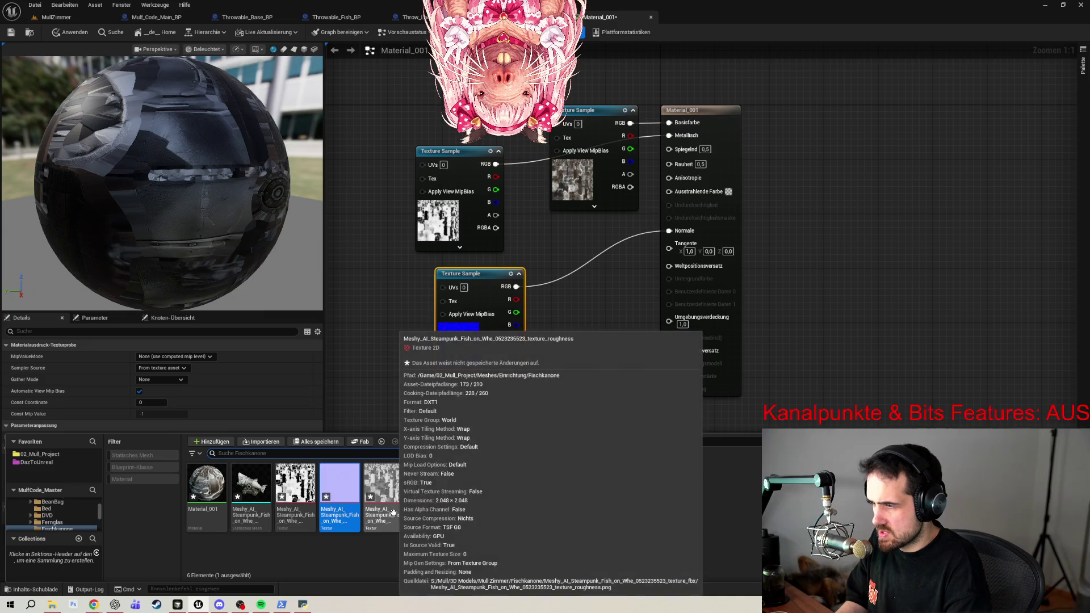
pyautogui.moveTo(384, 485)
pyautogui.mouseDown()
pyautogui.moveTo(553, 395)
pyautogui.moveTo(528, 404)
pyautogui.mouseUp()
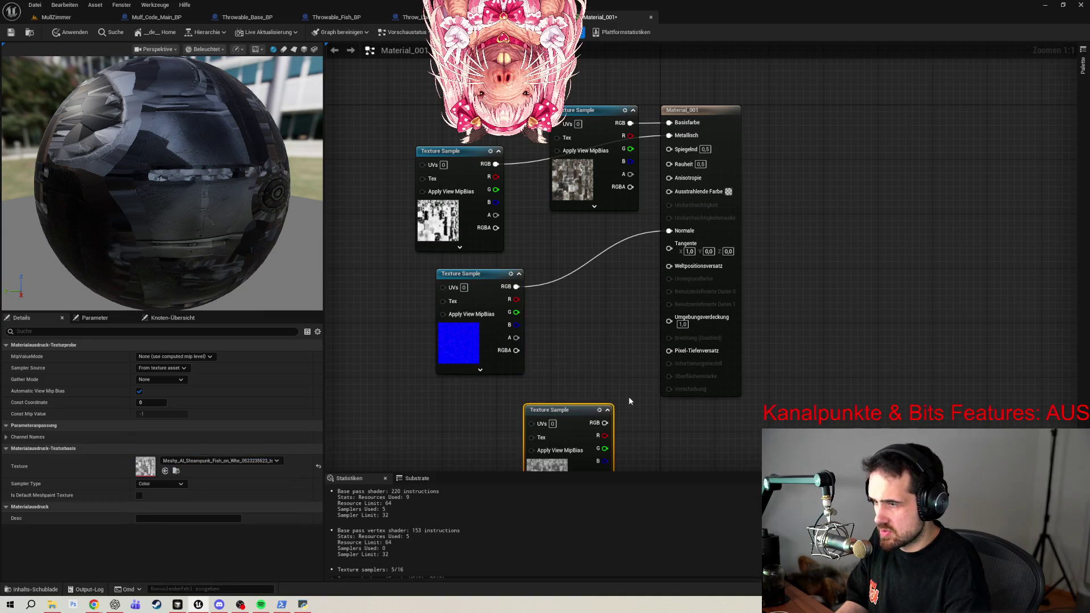
pyautogui.moveTo(605, 423)
pyautogui.mouseDown()
pyautogui.moveTo(736, 228)
pyautogui.moveTo(676, 164)
pyautogui.mouseUp()
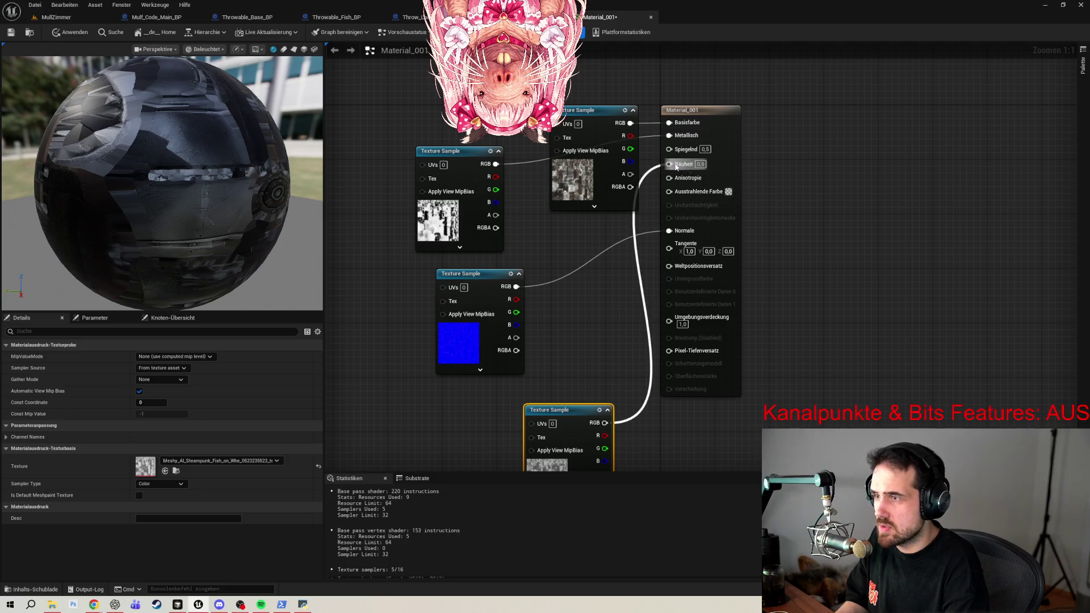
pyautogui.click(70, 32)
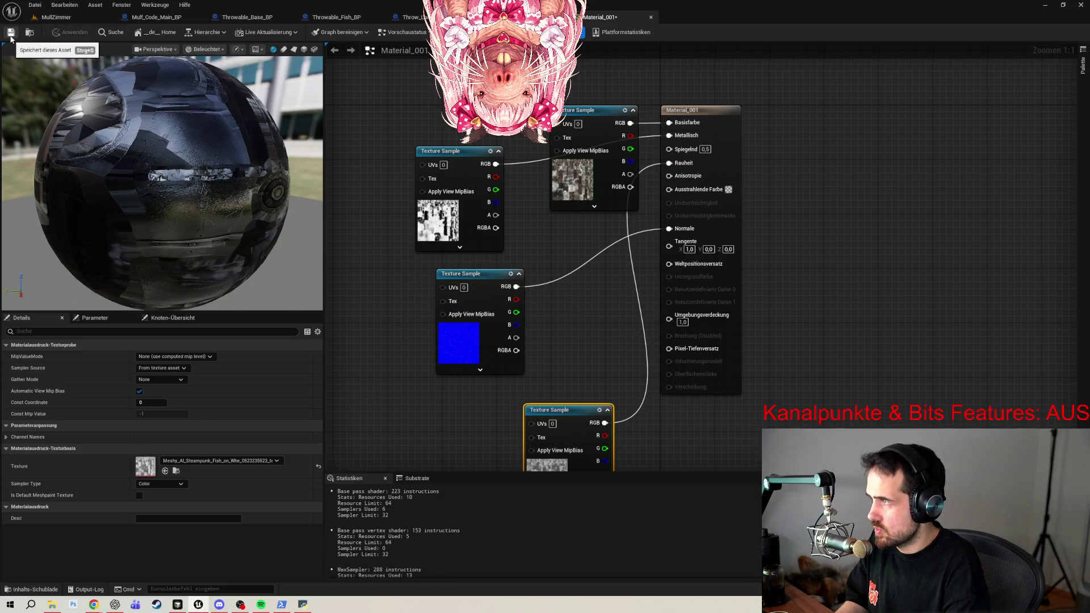
pyautogui.click(10, 32)
# Inspect the textured metal fish cannon in the mesh view, then return to the MullZimmer level.
pyautogui.click(412, 17)
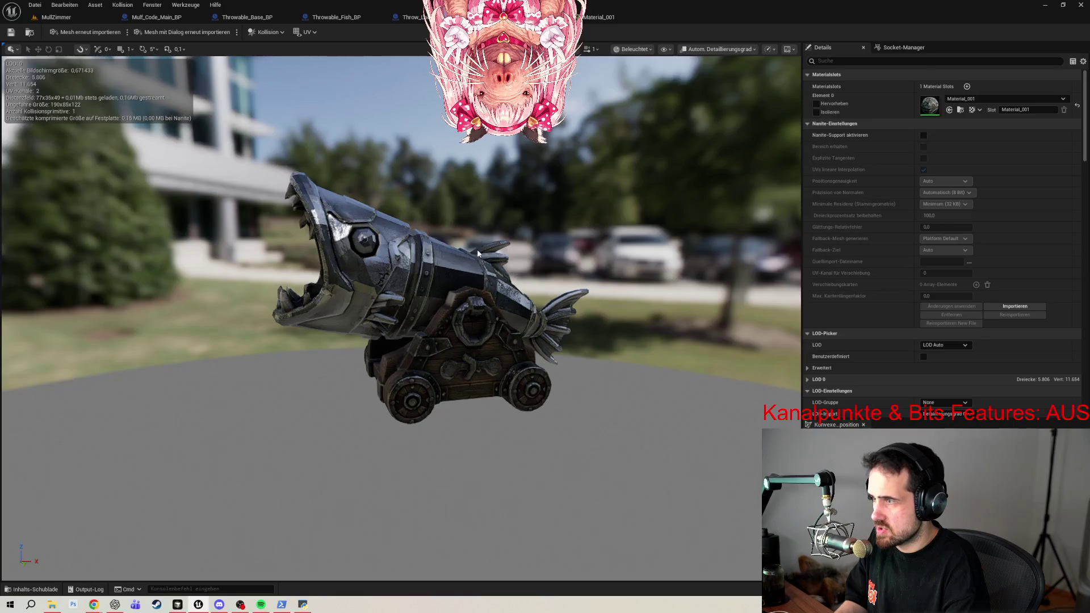
pyautogui.moveTo(397, 284); pyautogui.dragTo(471, 284)
pyautogui.scroll(5, 397, 284)
pyautogui.scroll(-5, 401, 318)
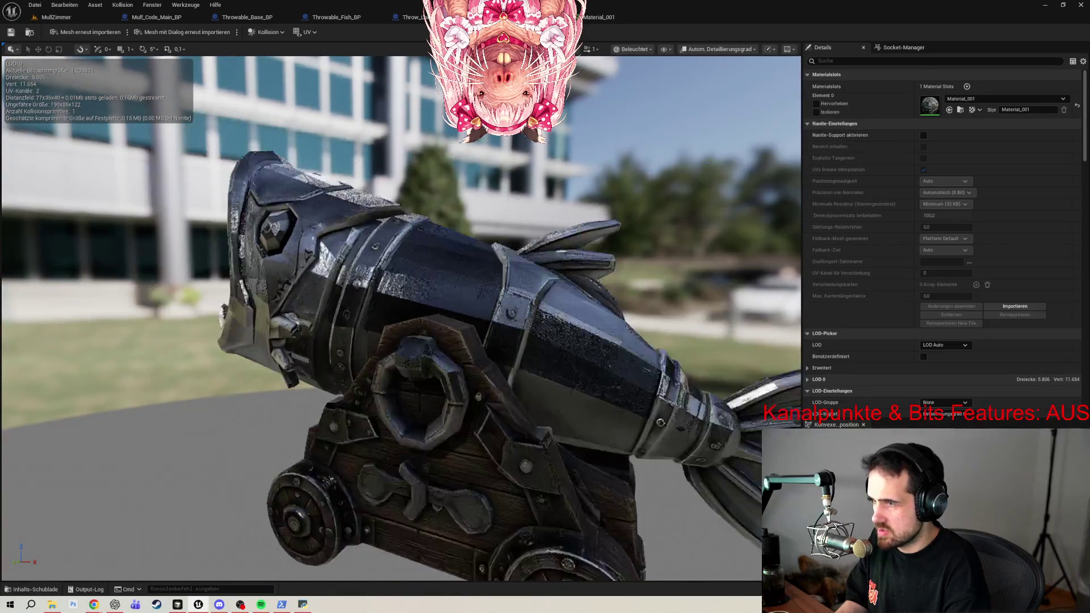
pyautogui.scroll(3, 401, 318)
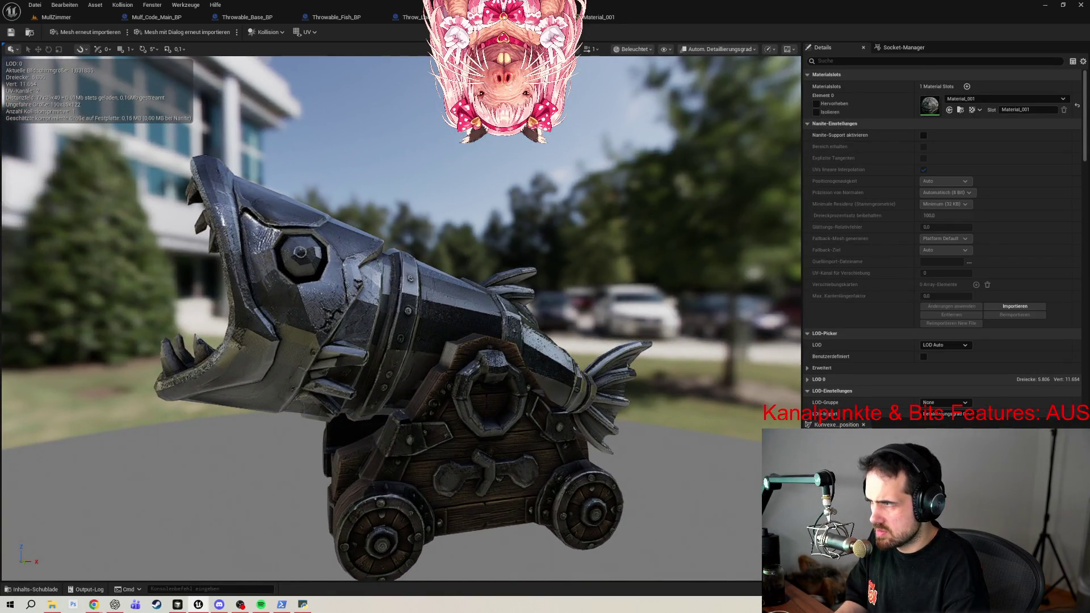
pyautogui.scroll(3, 402, 318)
pyautogui.scroll(-5, 402, 318)
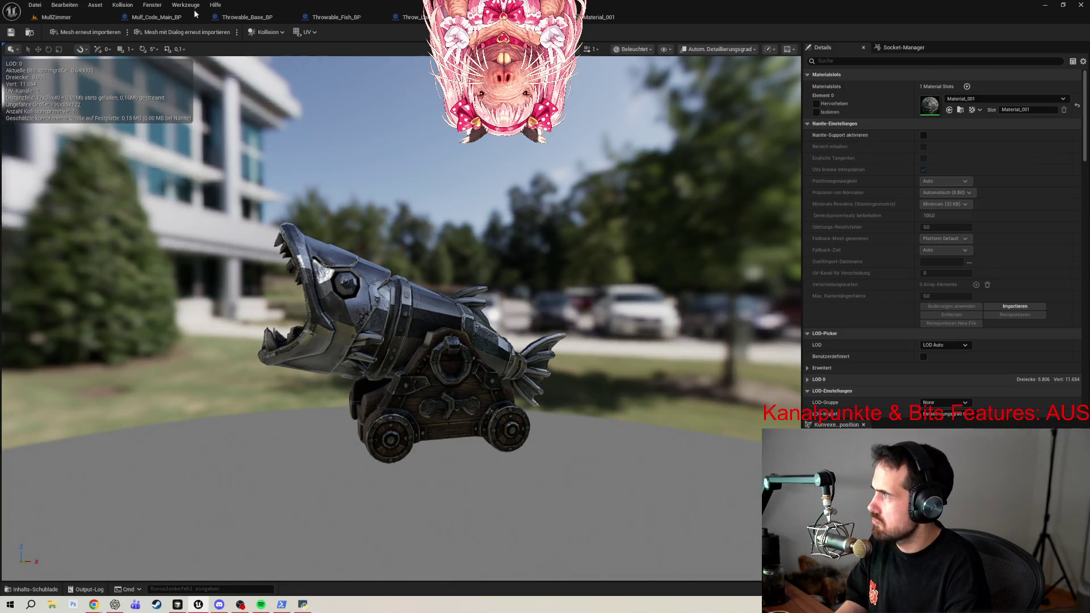
pyautogui.click(57, 17)
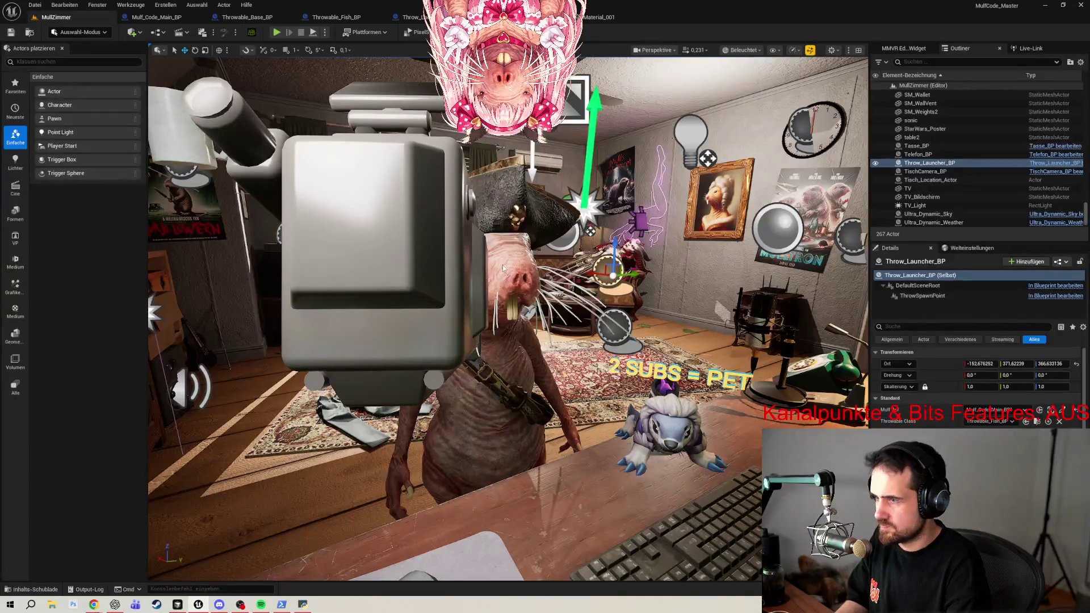
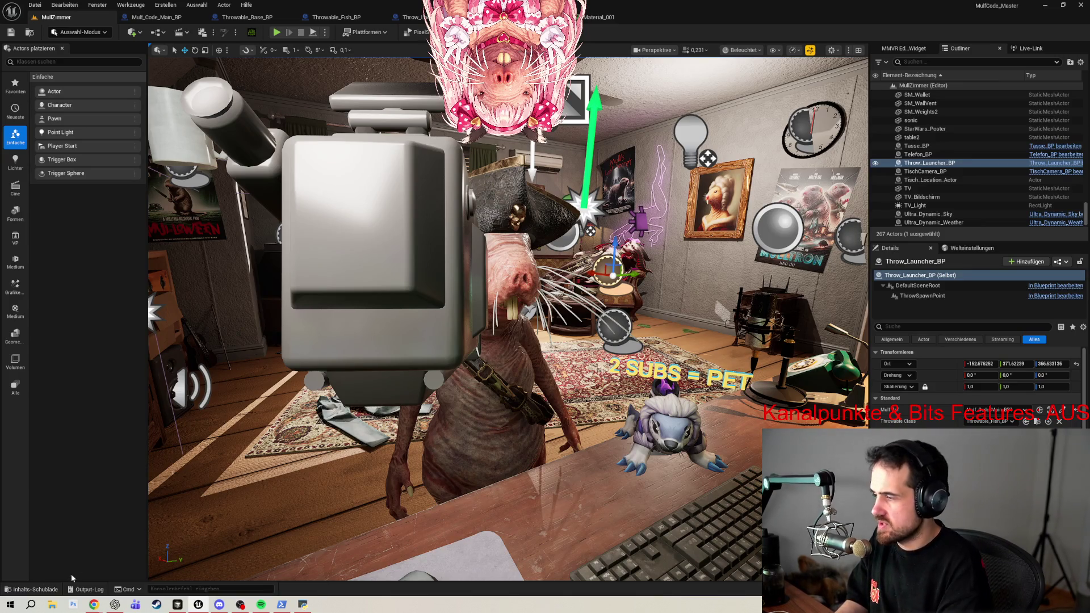
# Place the Meshy steampunk fish mesh from the Fischkanone folder into the MullZimmer room.
pyautogui.click(35, 589)
pyautogui.moveTo(250, 433)
pyautogui.mouseDown()
pyautogui.moveTo(528, 360)
pyautogui.moveTo(458, 250)
pyautogui.moveTo(479, 269)
pyautogui.mouseUp()
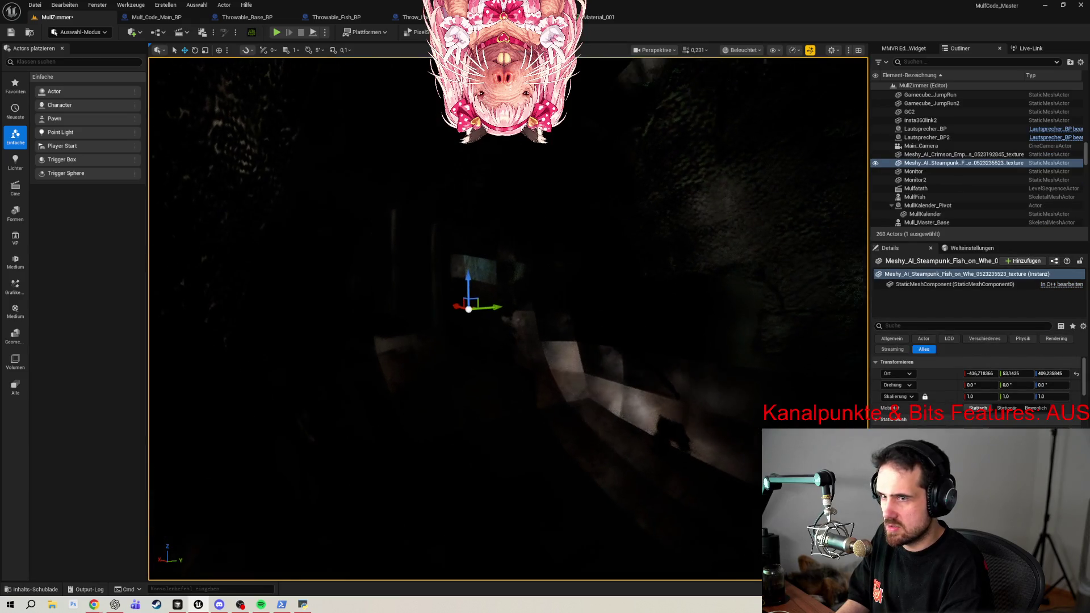
pyautogui.moveTo(628, 360)
pyautogui.mouseDown()
pyautogui.moveTo(483, 349)
pyautogui.moveTo(272, 266)
pyautogui.mouseUp()
# Scale the fish mesh to 0.5 and lower it onto the rug.
pyautogui.moveTo(982, 373); pyautogui.dragTo(994, 374)
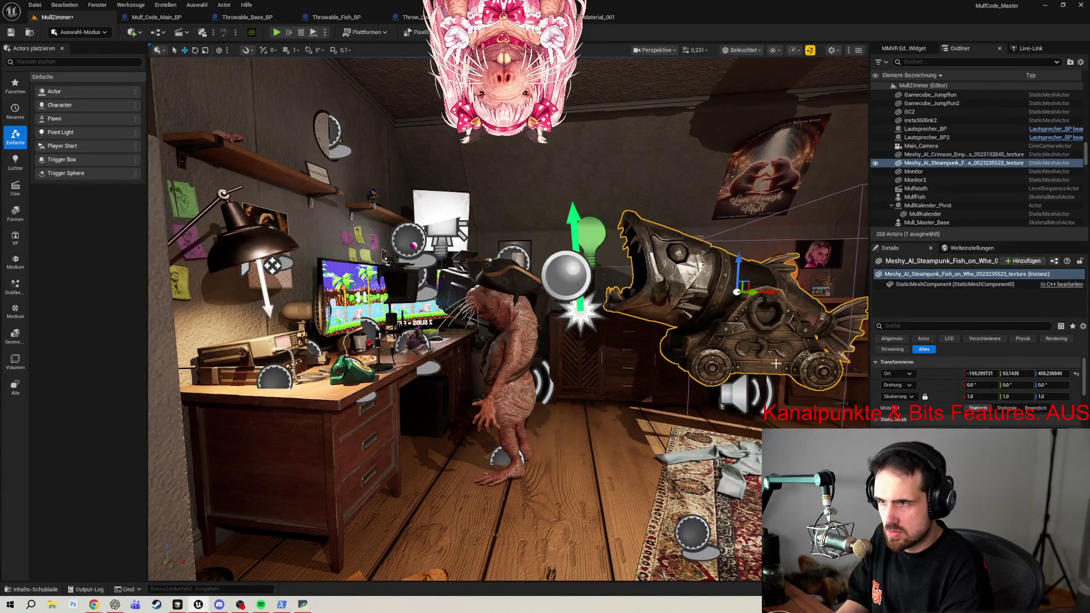
pyautogui.click(987, 397)
pyautogui.write('0')
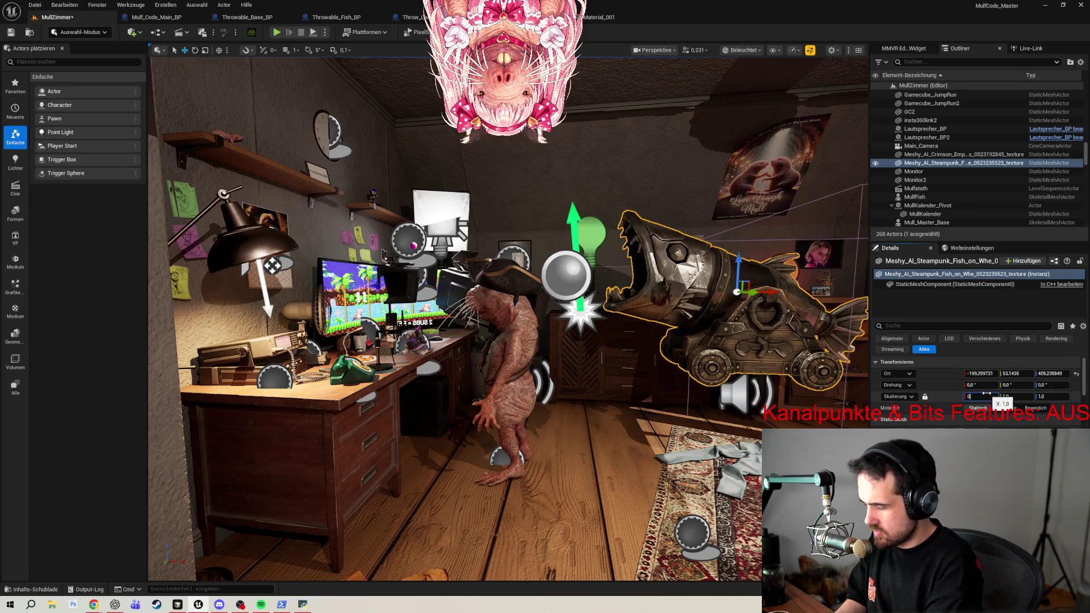
pyautogui.write('.5')
pyautogui.press('Return')
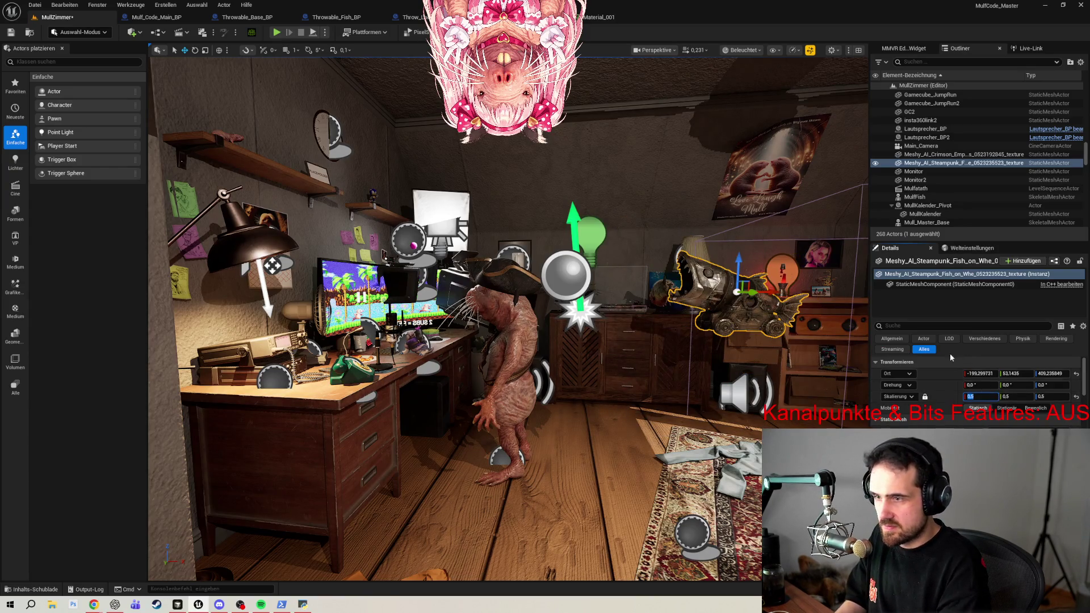
pyautogui.moveTo(739, 265)
pyautogui.mouseDown()
pyautogui.moveTo(749, 381)
pyautogui.moveTo(713, 335)
pyautogui.moveTo(624, 331)
pyautogui.mouseUp()
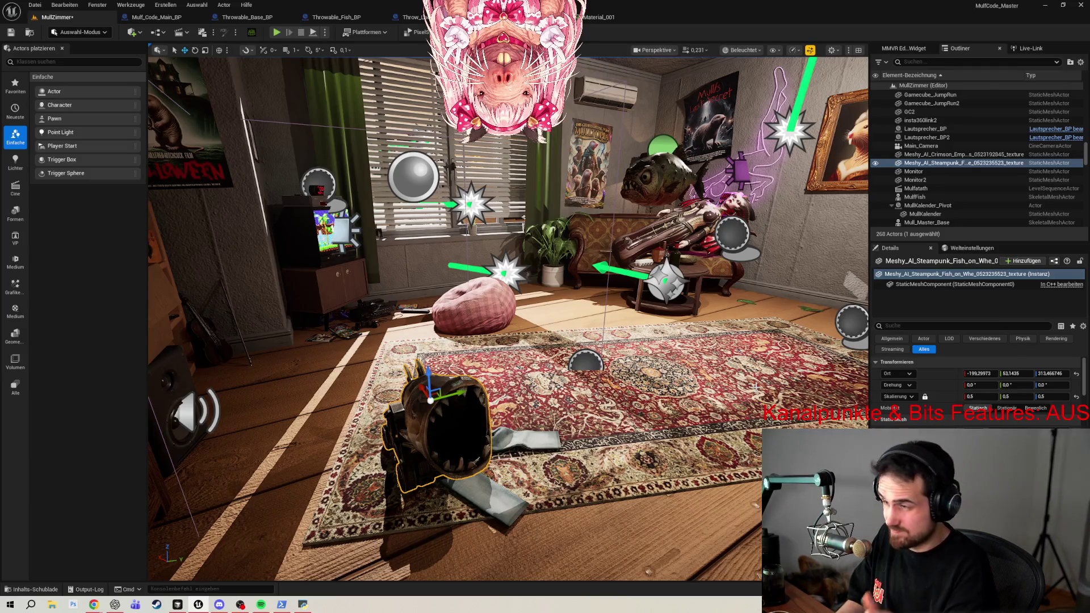
# Slide the fish across the rug along X and Y toward the couch.
pyautogui.moveTo(430, 401)
pyautogui.mouseDown()
pyautogui.moveTo(367, 312)
pyautogui.moveTo(377, 335)
pyautogui.mouseUp()
pyautogui.press('w')
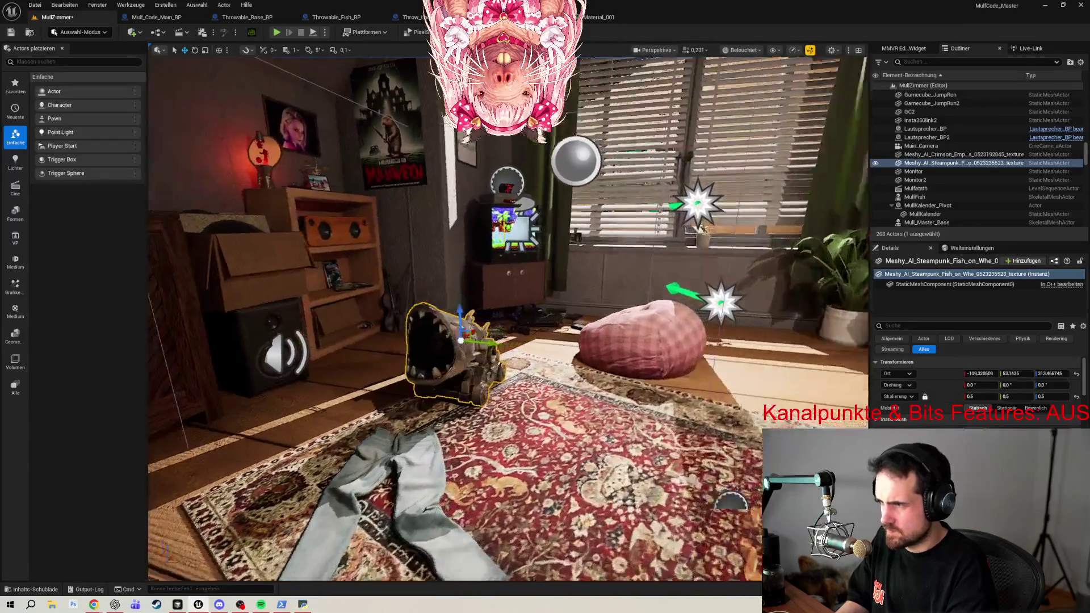
pyautogui.press('s')
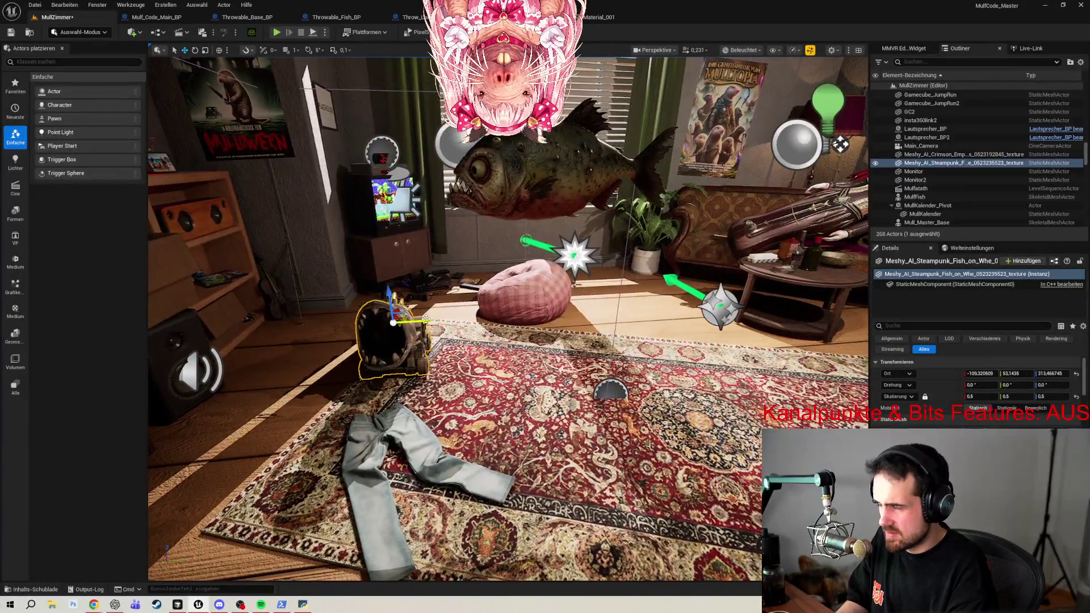
pyautogui.moveTo(424, 316)
pyautogui.mouseDown()
pyautogui.moveTo(807, 310)
pyautogui.moveTo(449, 341)
pyautogui.moveTo(409, 355)
pyautogui.moveTo(529, 353)
pyautogui.mouseUp()
pyautogui.scroll(4, 410, 354)
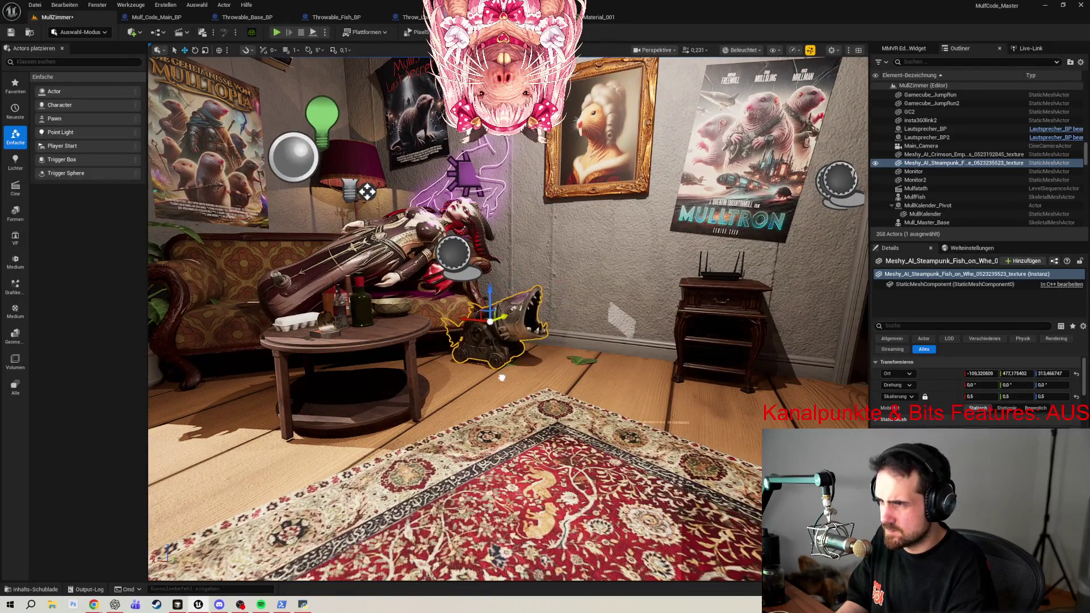
# Set the fish beside the couch, rotate it about 61° on Z, and play-test.
pyautogui.moveTo(468, 322)
pyautogui.mouseDown()
pyautogui.moveTo(534, 322)
pyautogui.moveTo(509, 327)
pyautogui.mouseUp()
pyautogui.press('e')
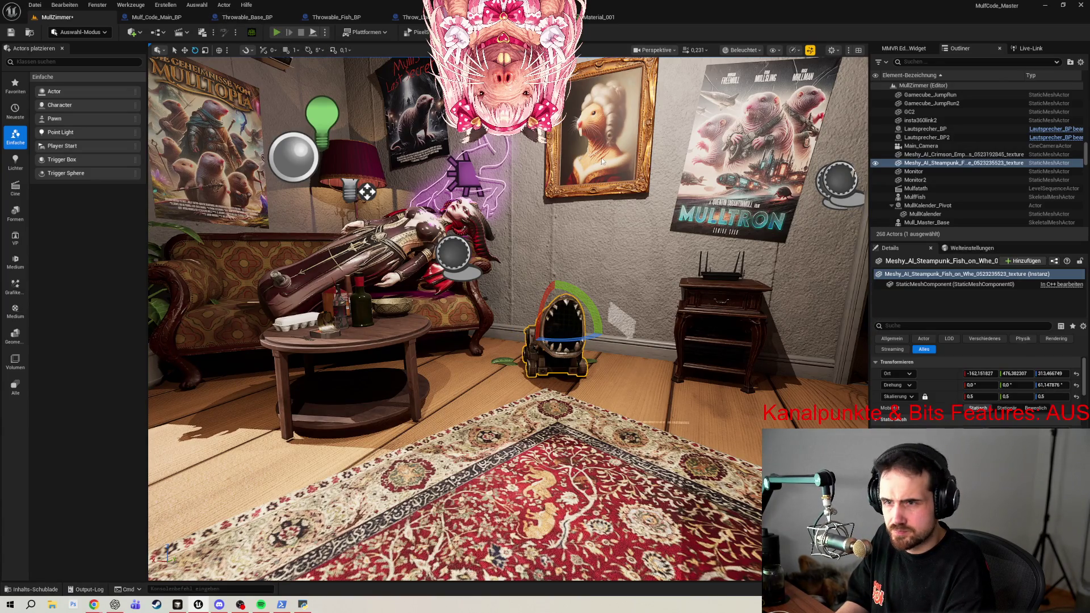
pyautogui.hotkey('alt', 'p')
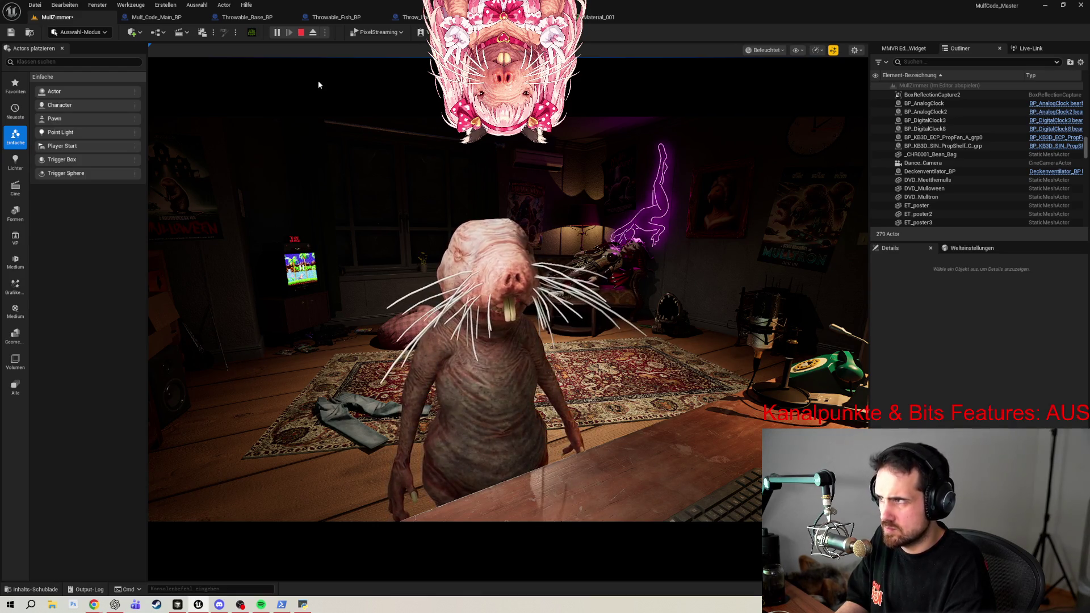
# Stop the play-test, then shift the fish and turn it to about 77.6° on Z.
pyautogui.click(301, 33)
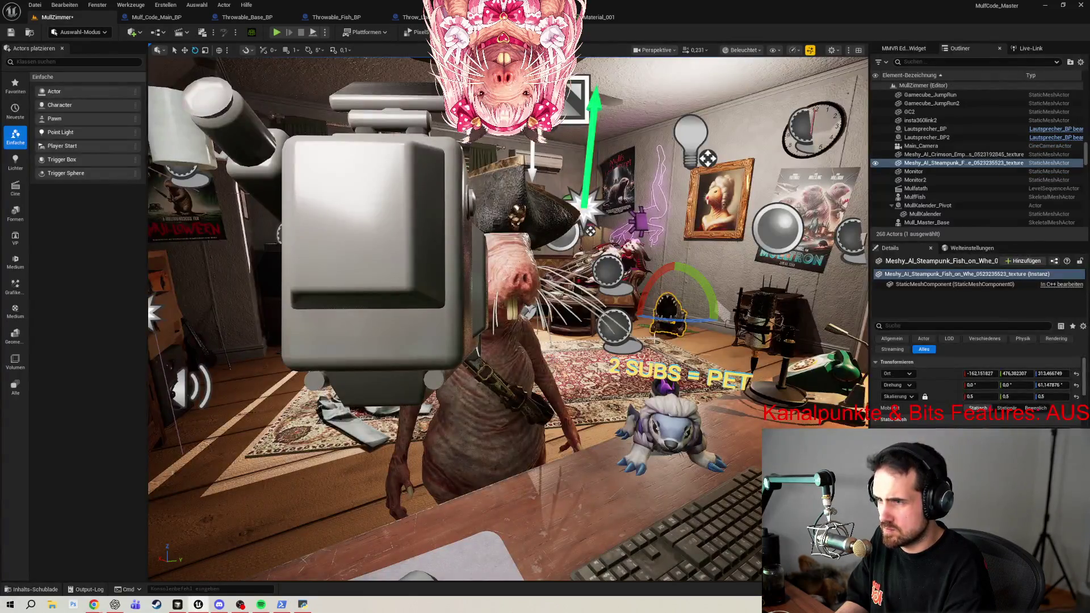
pyautogui.press('w')
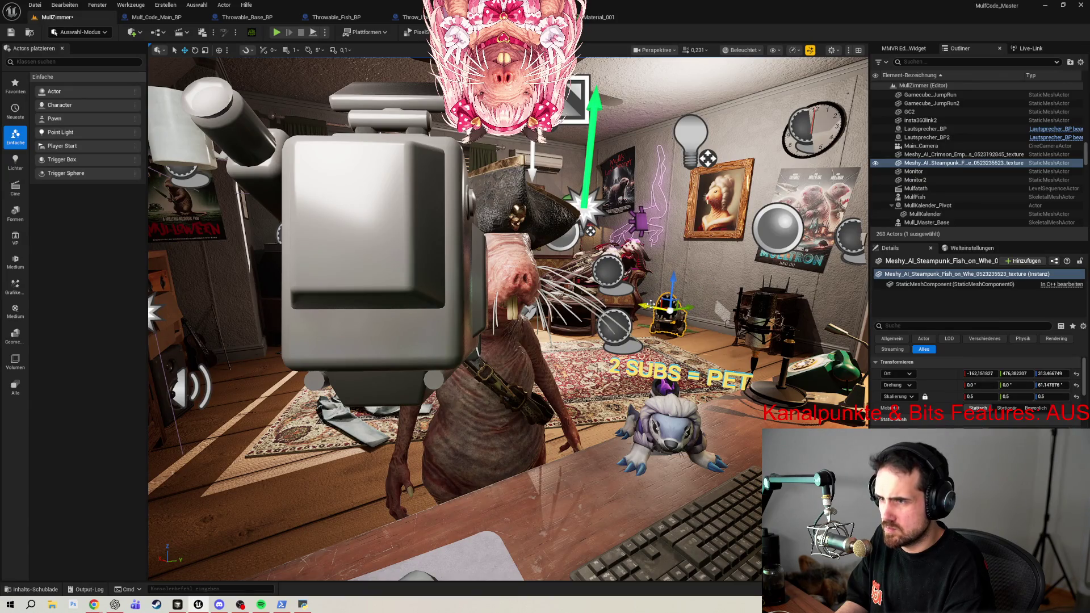
pyautogui.moveTo(645, 308)
pyautogui.mouseDown()
pyautogui.moveTo(663, 310)
pyautogui.moveTo(646, 310)
pyautogui.mouseUp()
pyautogui.press('e')
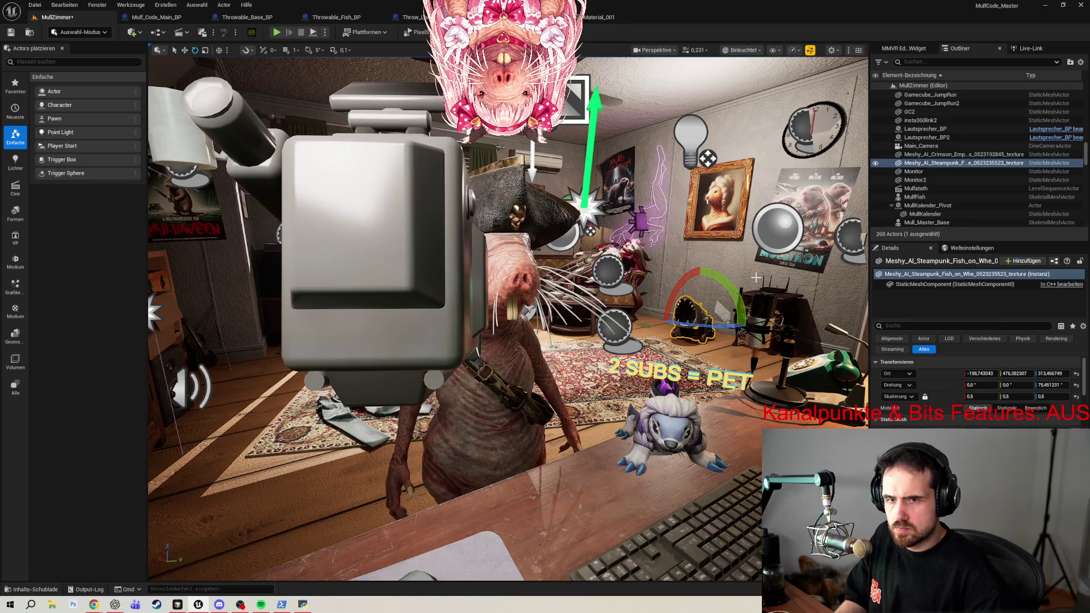
pyautogui.moveTo(685, 284); pyautogui.dragTo(660, 277)
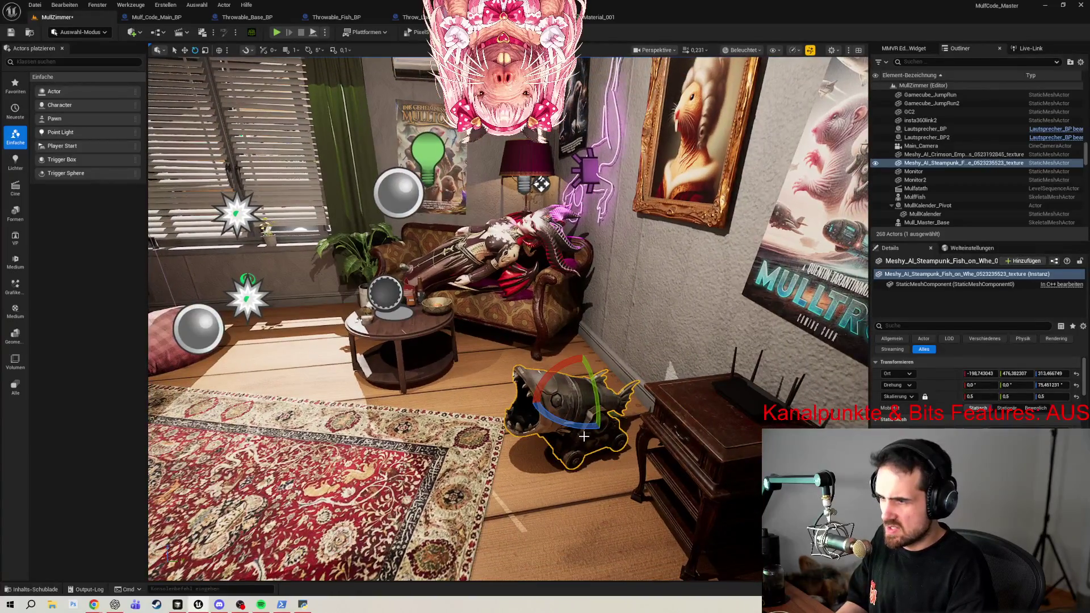
pyautogui.click(933, 328)
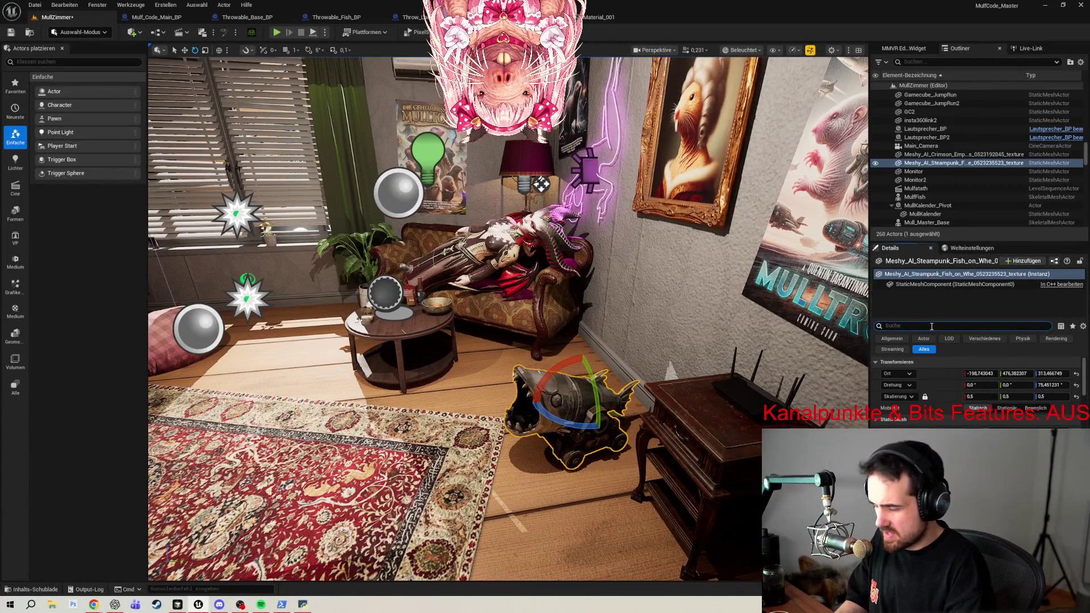
# Filter the fish's Details by 'kolli' and set its Collision Preset to NoCollision.
pyautogui.write('kol')
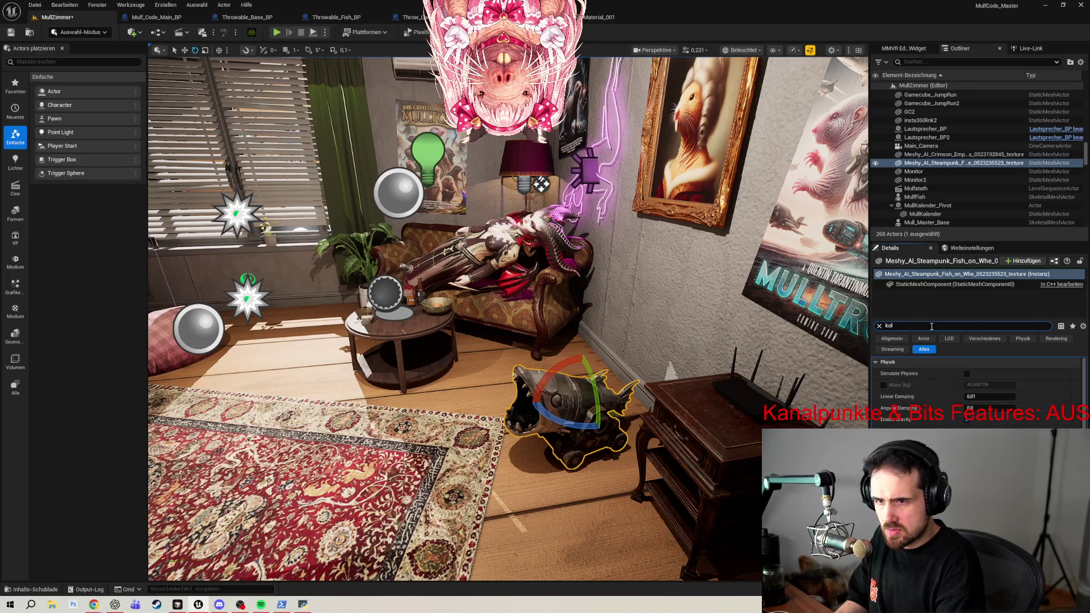
pyautogui.write('lis')
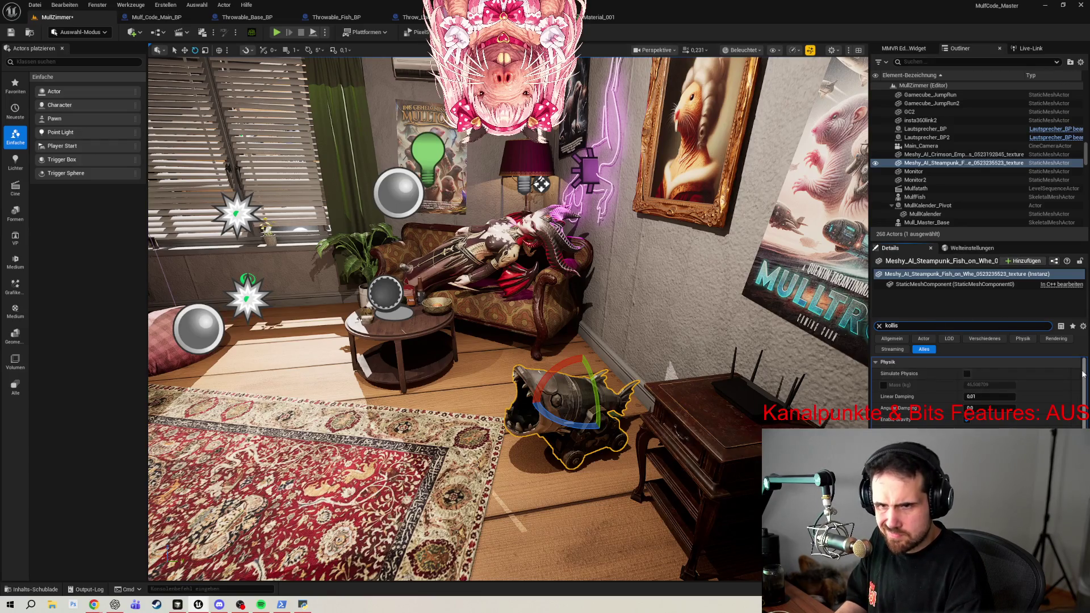
pyautogui.scroll(-1, 976, 392)
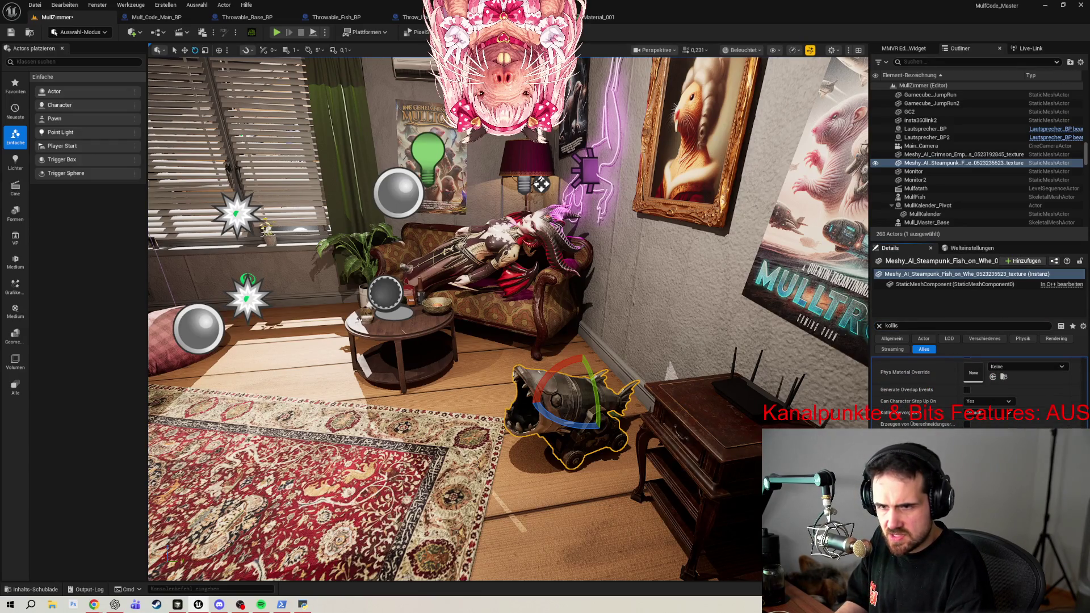
pyautogui.click(979, 414)
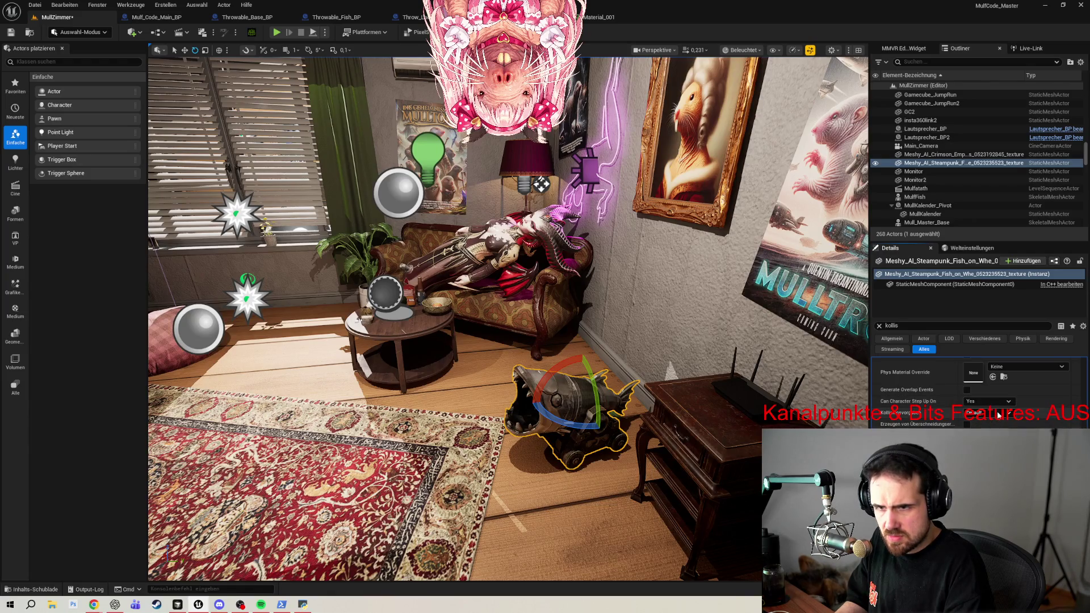
pyautogui.click(991, 437)
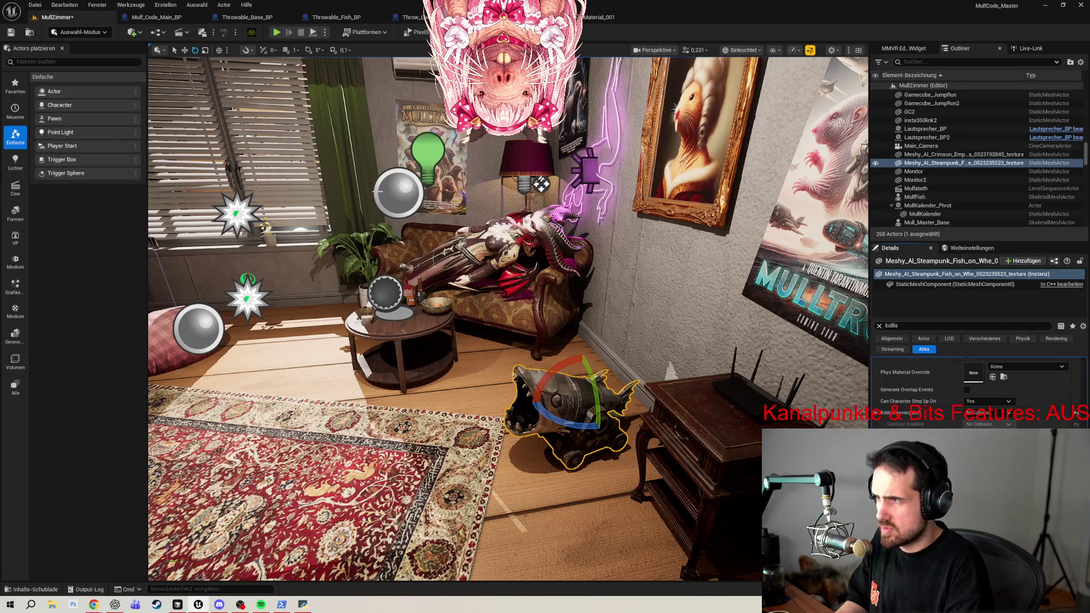
pyautogui.click(388, 292)
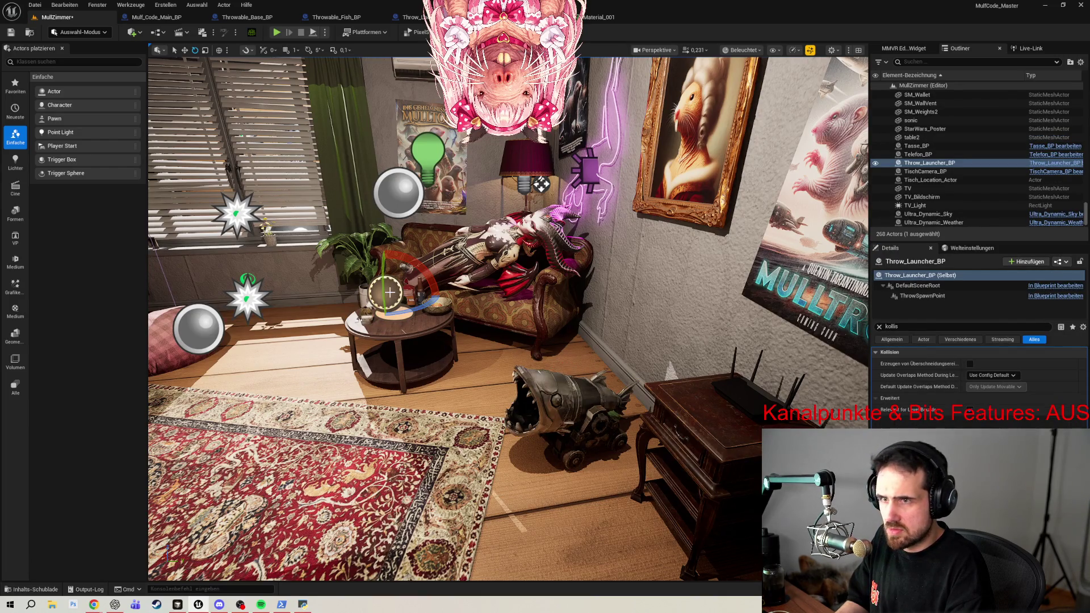
# Move Throw_Launcher_BP onto the floor and raise it inside the fish's mouth.
pyautogui.moveTo(477, 296)
pyautogui.mouseDown()
pyautogui.moveTo(522, 259)
pyautogui.moveTo(385, 352)
pyautogui.moveTo(583, 401)
pyautogui.mouseUp()
pyautogui.moveTo(625, 327)
pyautogui.mouseDown()
pyautogui.moveTo(517, 298)
pyautogui.moveTo(502, 448)
pyautogui.moveTo(456, 438)
pyautogui.moveTo(464, 414)
pyautogui.mouseUp()
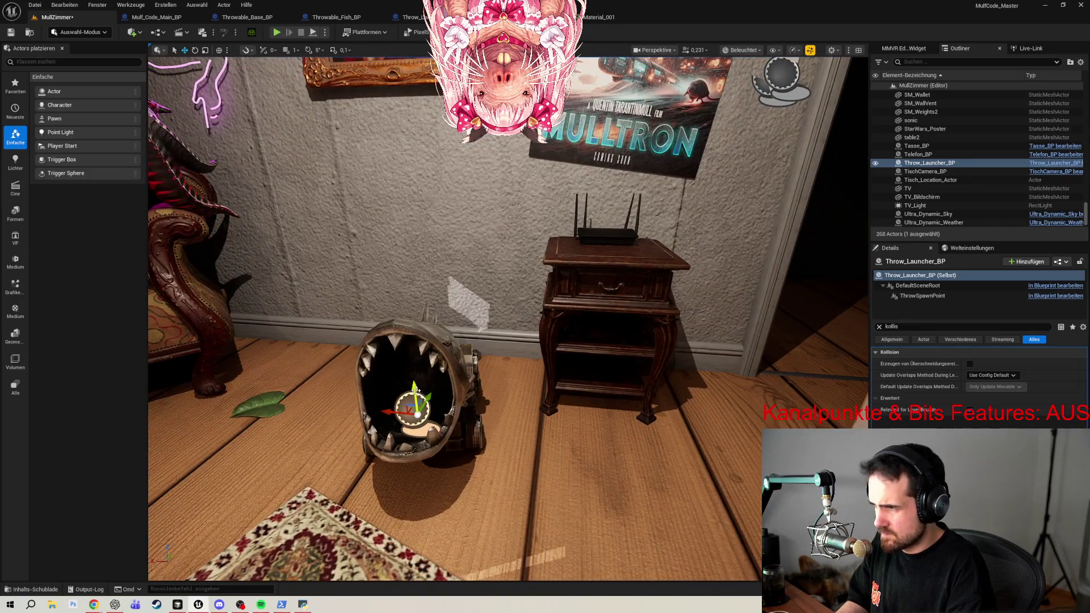
pyautogui.moveTo(396, 412); pyautogui.dragTo(381, 382)
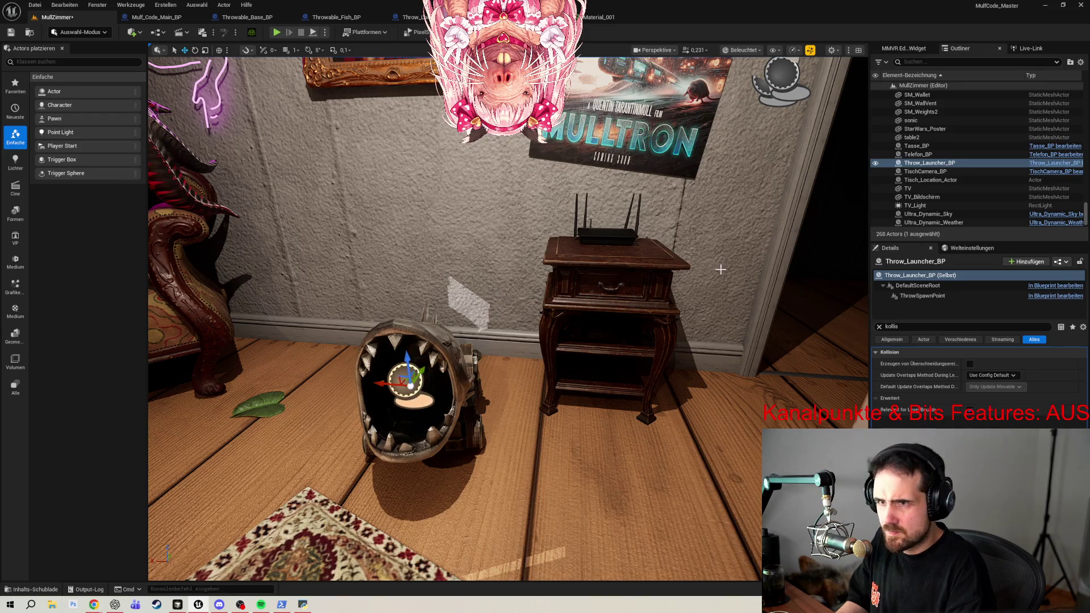
# Select the Meshy_AI_Steampunk fish in the Outliner and shift it slightly left.
pyautogui.moveTo(966, 242); pyautogui.dragTo(965, 419)
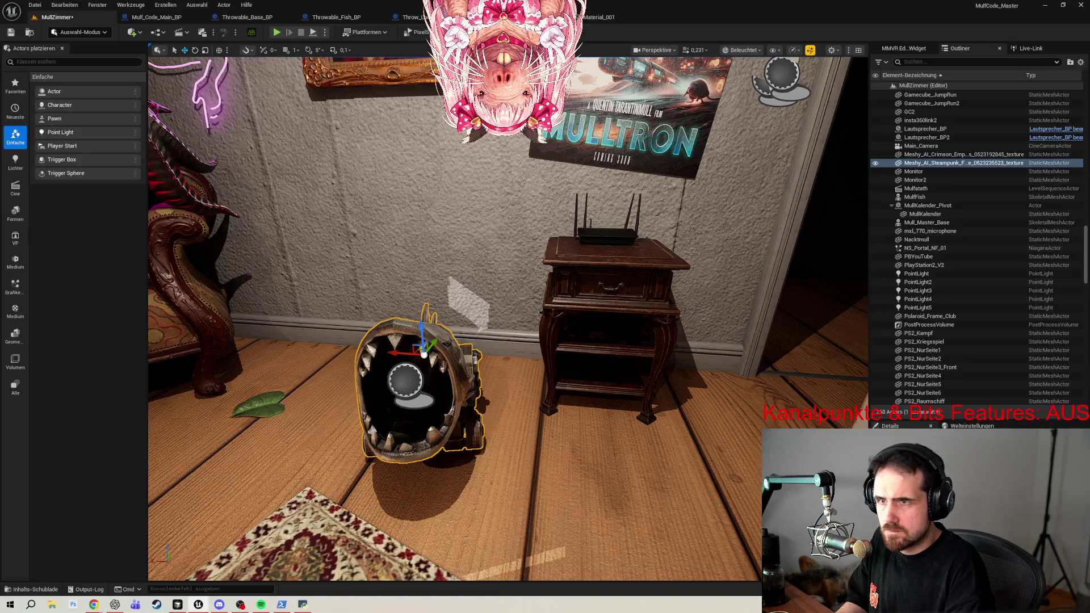
pyautogui.scroll(9, 992, 287)
pyautogui.scroll(5, 992, 278)
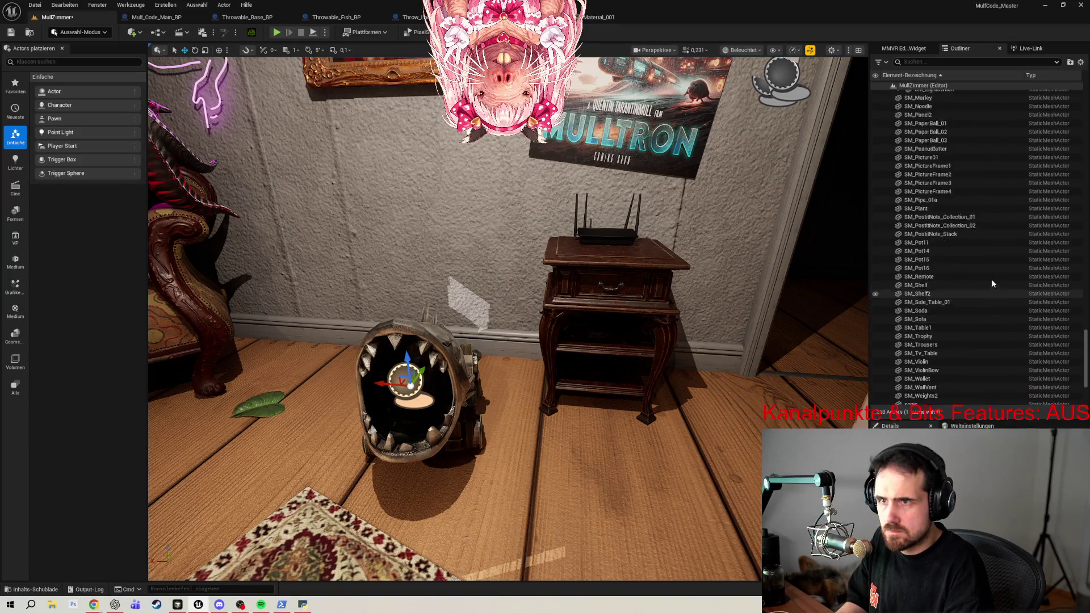
pyautogui.scroll(2, 992, 278)
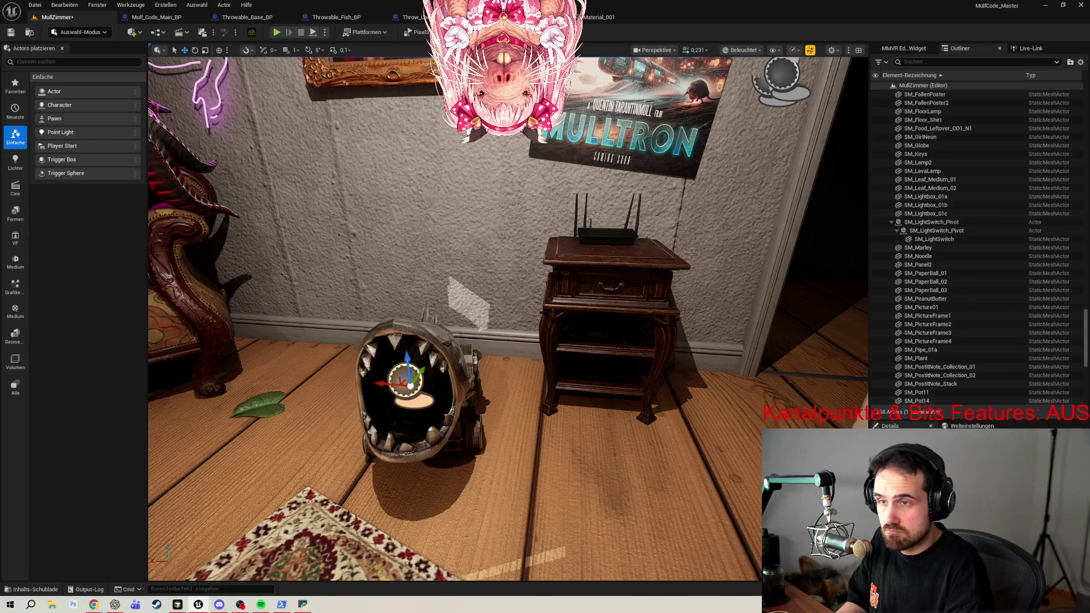
pyautogui.moveTo(924, 425); pyautogui.dragTo(924, 451)
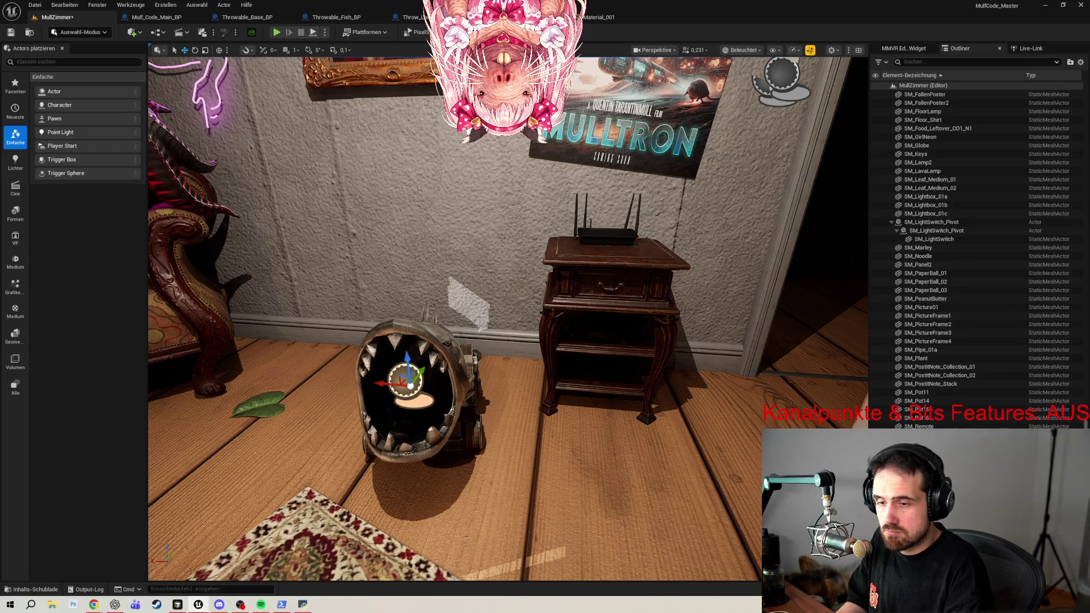
pyautogui.scroll(-3, 965, 256)
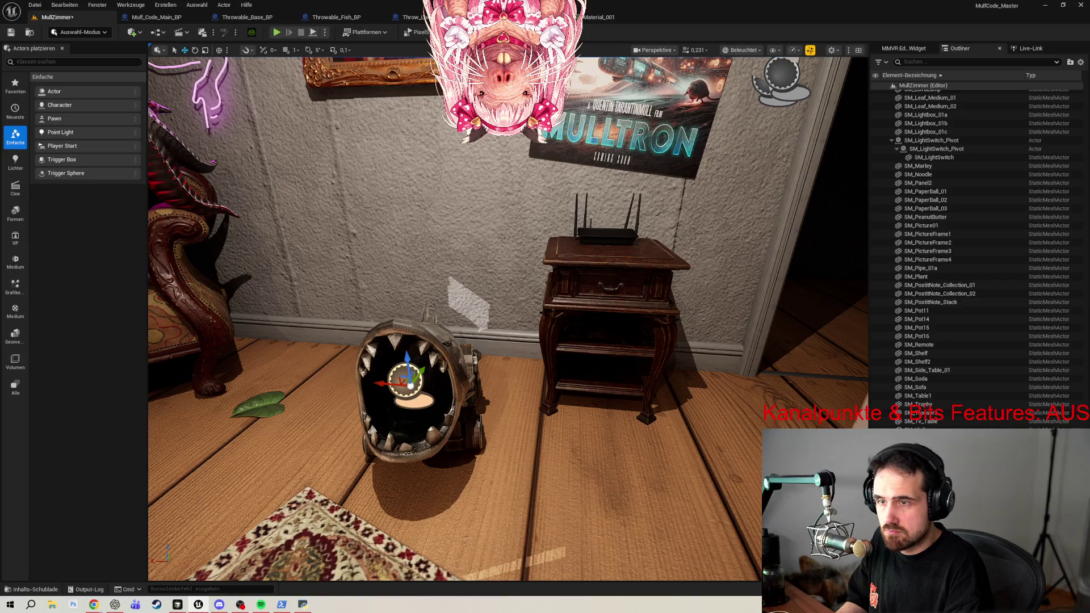
pyautogui.scroll(9, 939, 230)
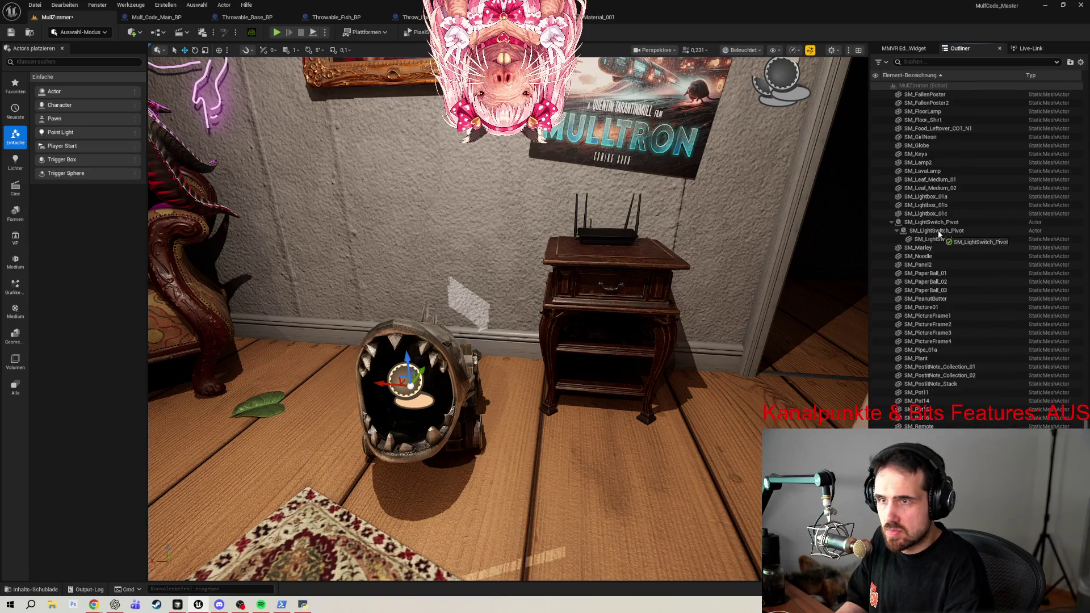
pyautogui.moveTo(932, 287)
pyautogui.mouseDown()
pyautogui.moveTo(968, 278)
pyautogui.moveTo(921, 221)
pyautogui.moveTo(975, 257)
pyautogui.moveTo(943, 176)
pyautogui.moveTo(949, 122)
pyautogui.mouseUp()
pyautogui.scroll(13, 954, 260)
pyautogui.scroll(2, 942, 233)
pyautogui.scroll(1, 971, 253)
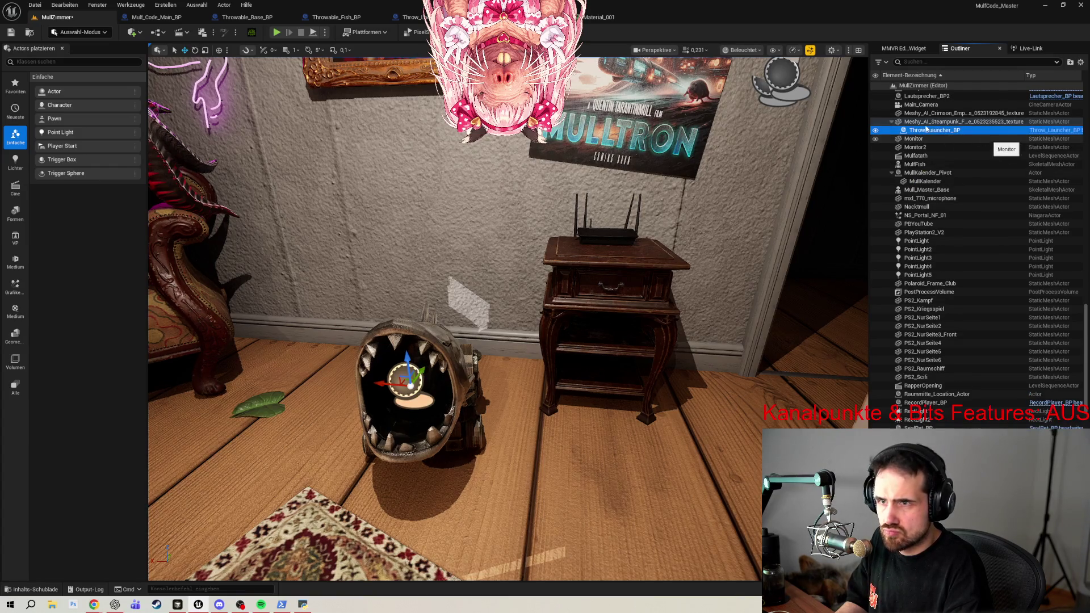
pyautogui.click(949, 121)
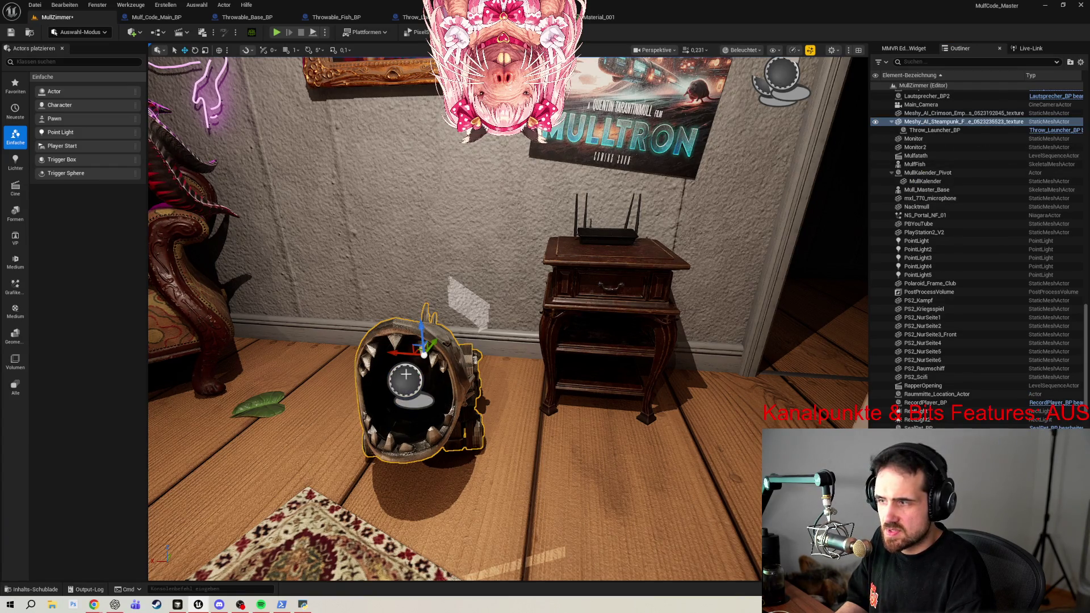
pyautogui.moveTo(393, 353)
pyautogui.mouseDown()
pyautogui.moveTo(338, 354)
pyautogui.moveTo(387, 355)
pyautogui.moveTo(347, 360)
pyautogui.moveTo(376, 368)
pyautogui.mouseUp()
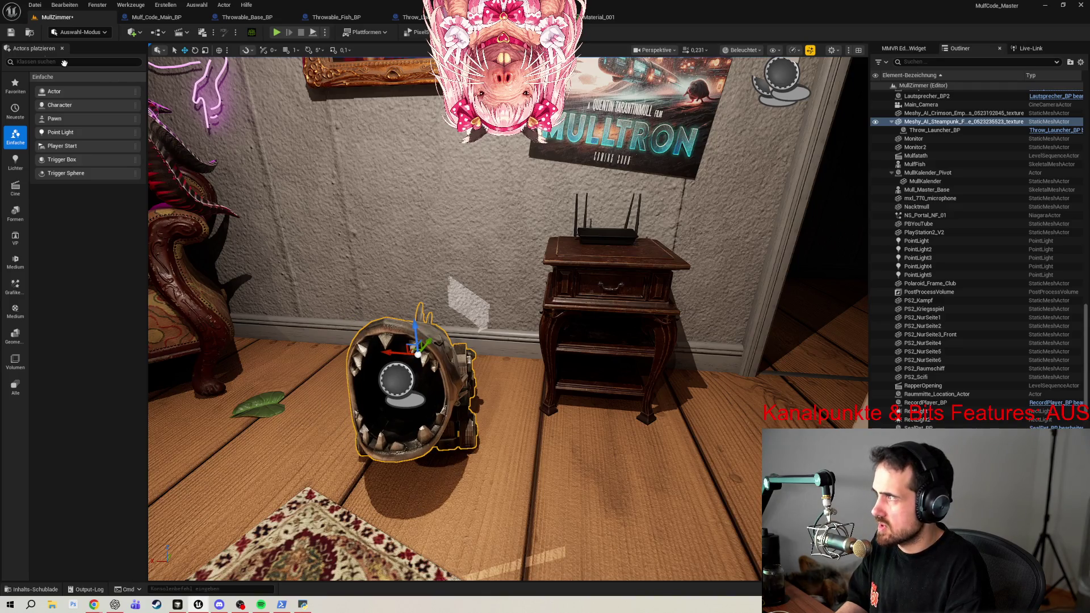
# Save the MullZimmer level, run a brief play-test, and close the Output Log.
pyautogui.click(11, 32)
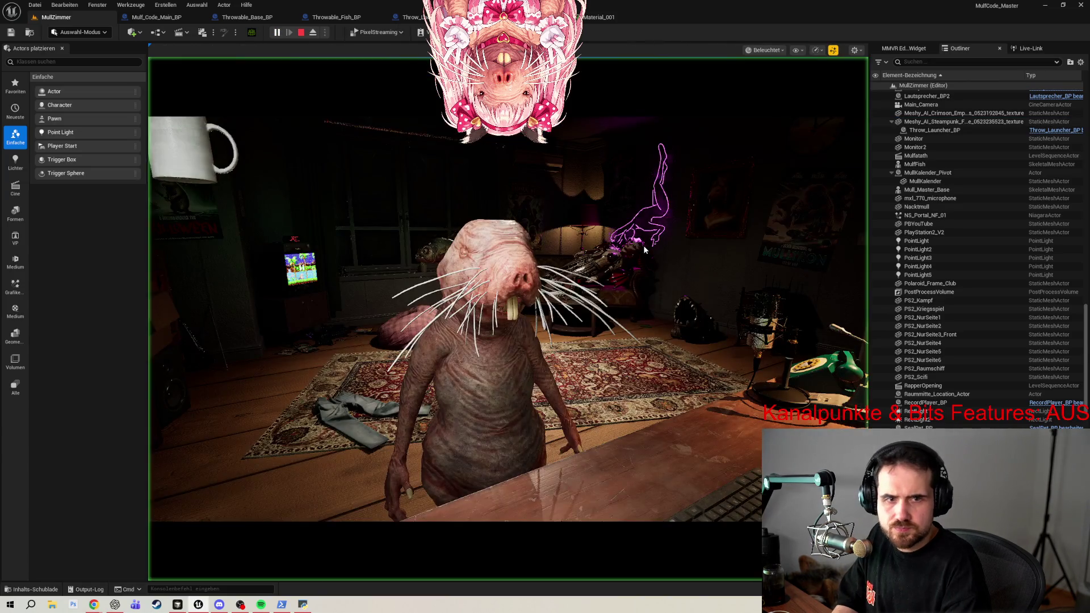
pyautogui.click(635, 259)
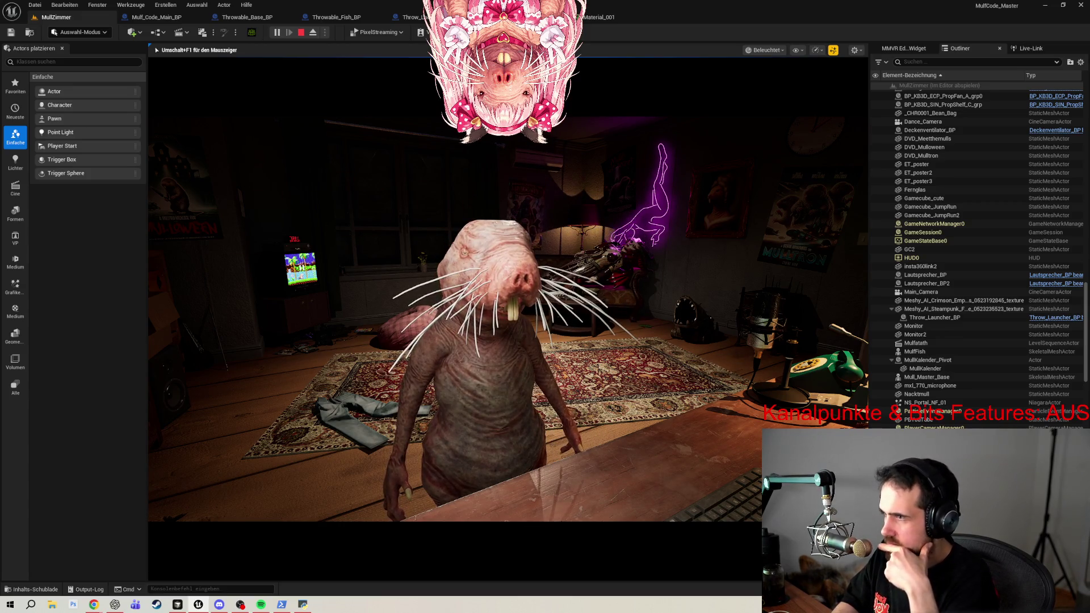
pyautogui.press('Escape')
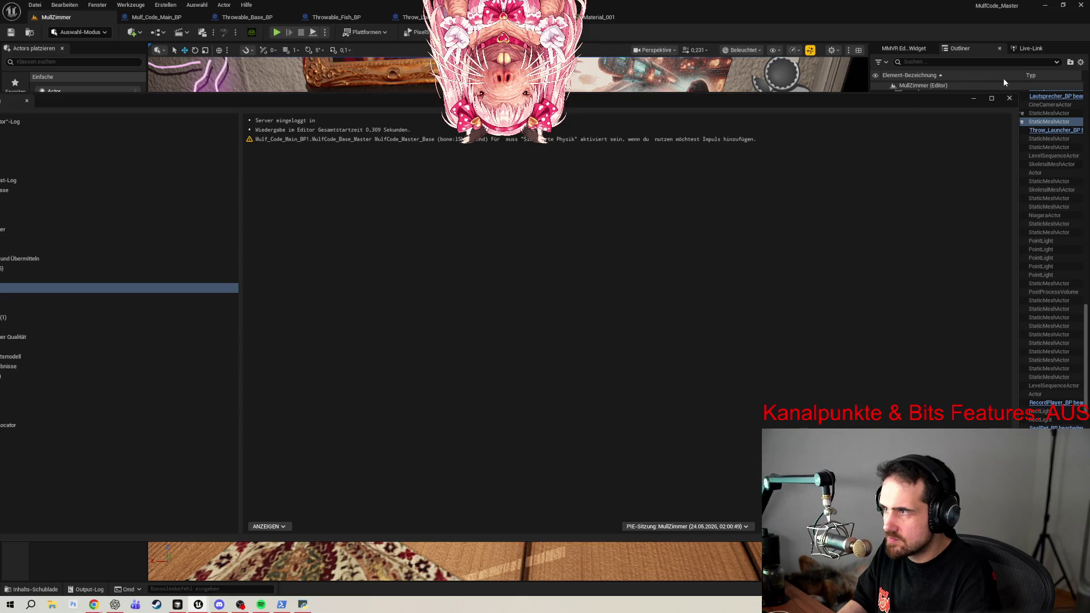
pyautogui.click(1010, 98)
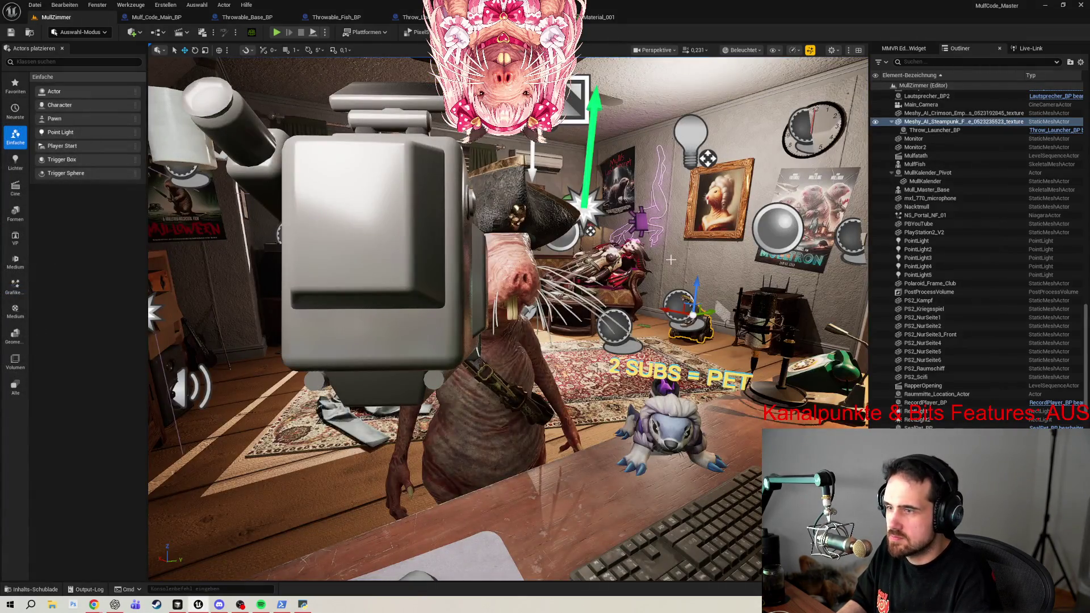
# Re-aim Throw_Launcher_BP inside the fish's mouth, save the level, and start a play-test.
pyautogui.press('f')
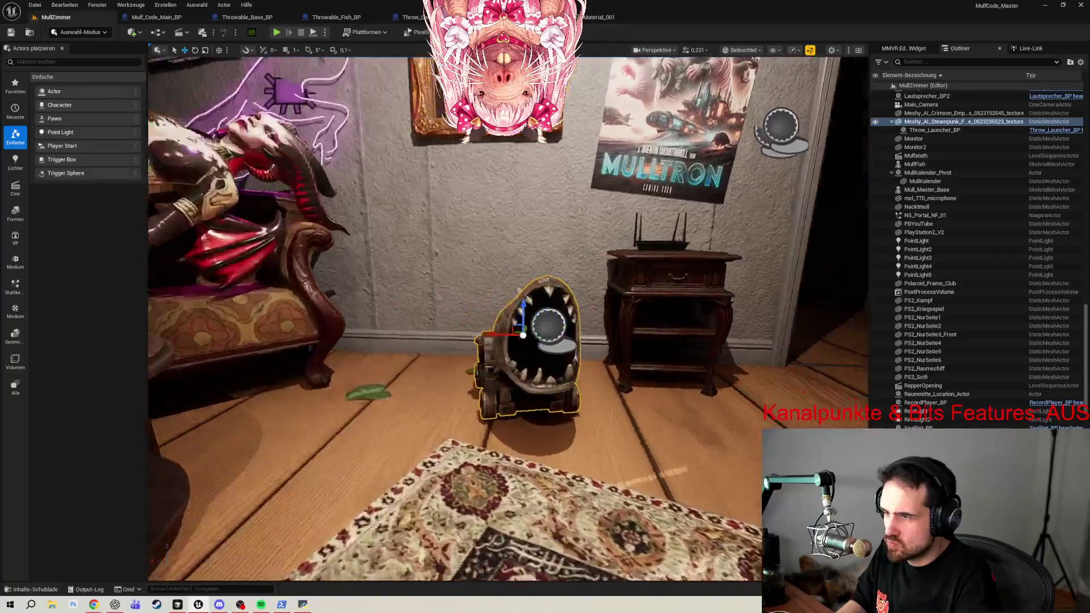
pyautogui.click(400, 301)
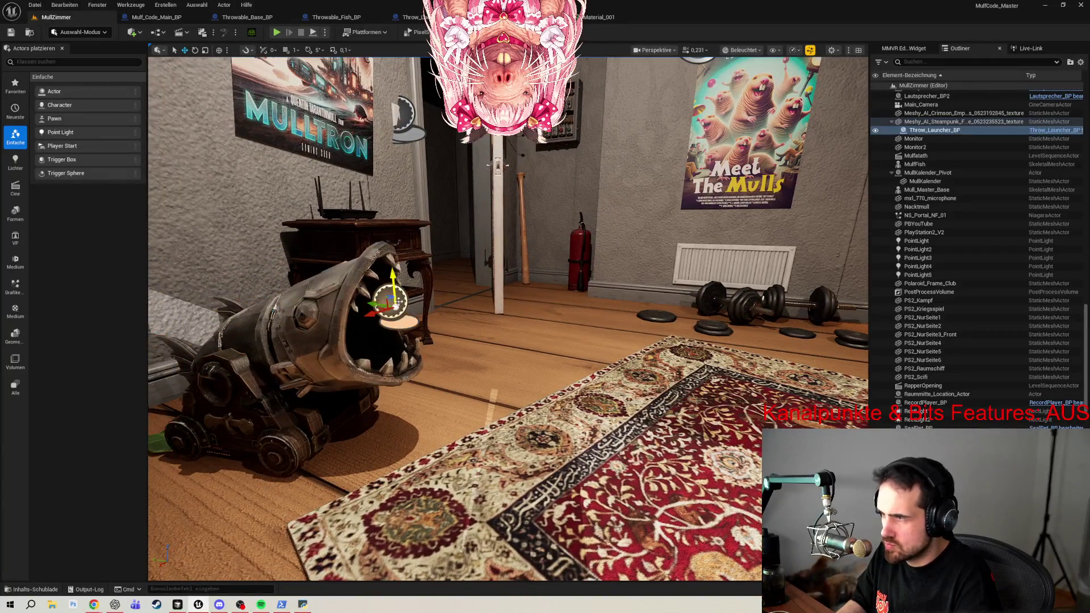
pyautogui.moveTo(372, 303); pyautogui.dragTo(375, 302)
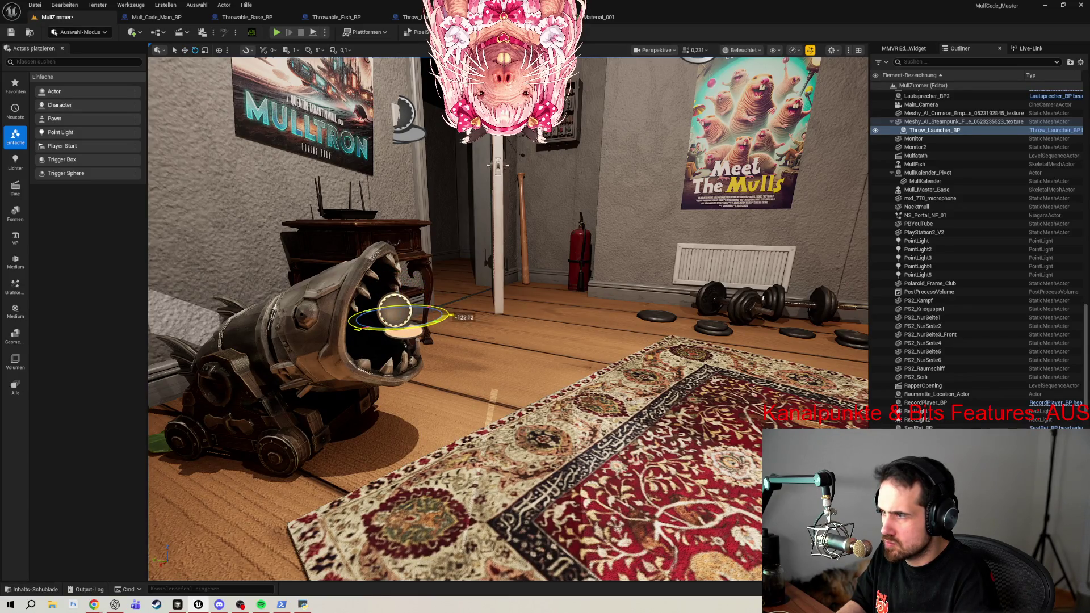
pyautogui.click(10, 33)
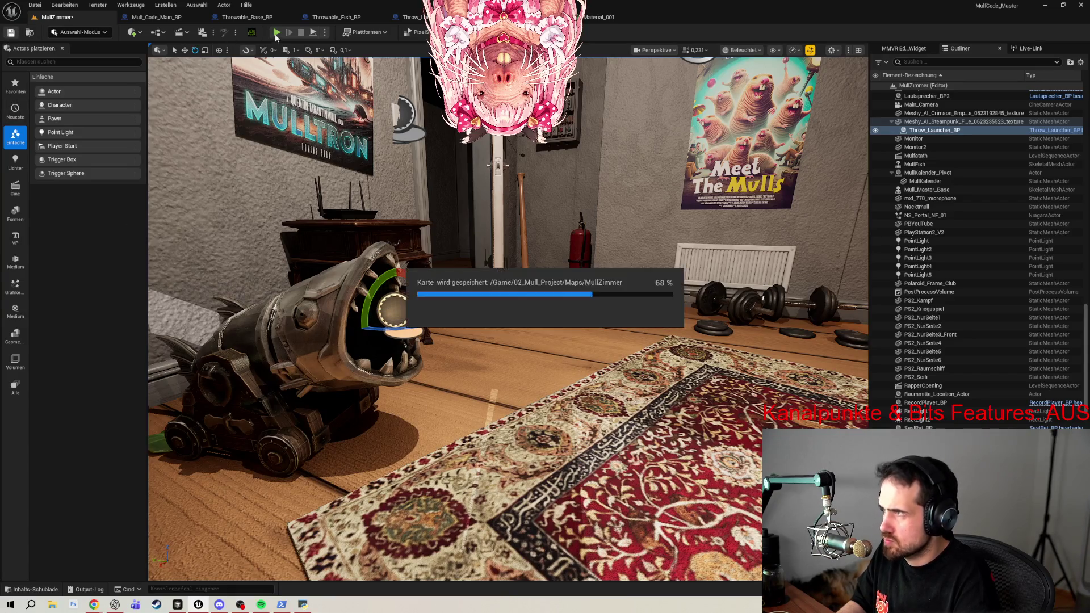
pyautogui.hotkey('alt', 'p')
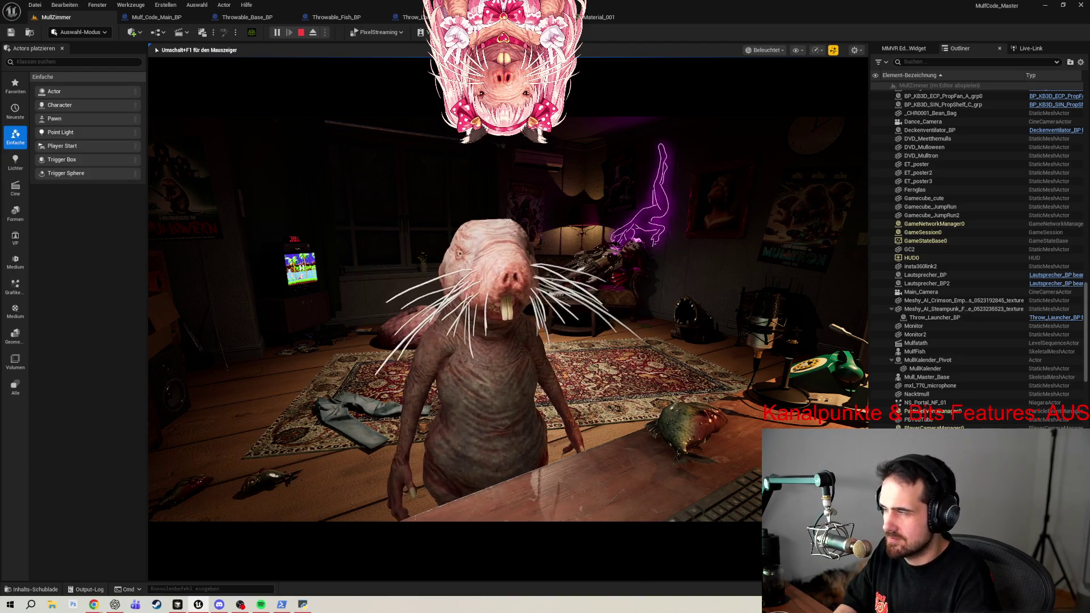
# End the fish-throwing play-test and bring up Throwable_Base_BP's LaunchAtTarget graph.
pyautogui.press('Escape')
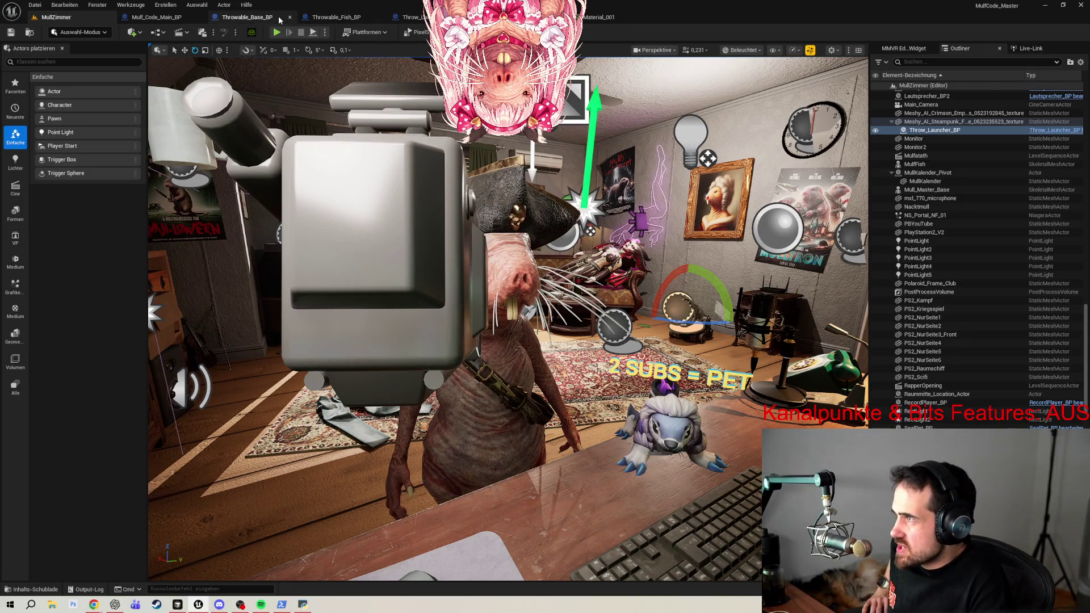
pyautogui.click(247, 17)
pyautogui.scroll(2, 489, 186)
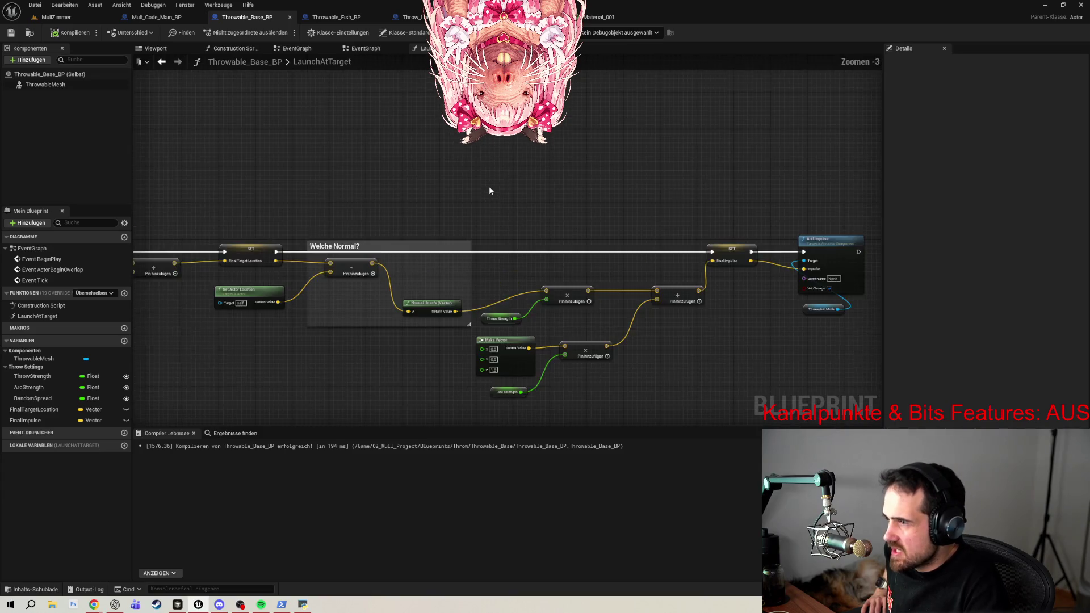
pyautogui.scroll(-2, 493, 176)
pyautogui.scroll(1, 480, 179)
pyautogui.scroll(1, 427, 182)
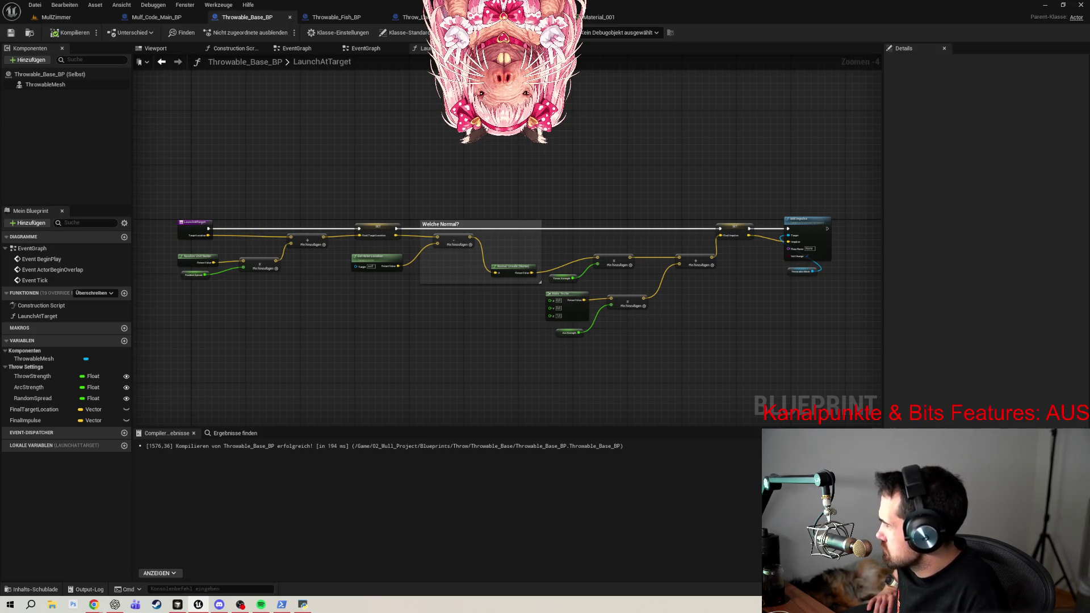
pyautogui.click(40, 86)
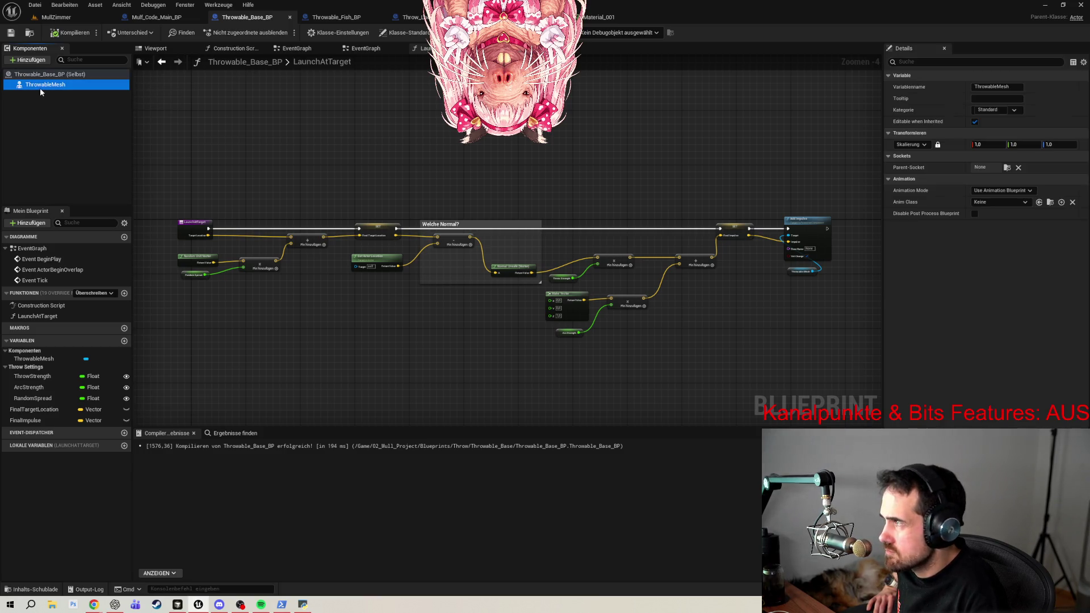
# Add an On Component Hit event for the ThrowableMesh component to the EventGraph.
pyautogui.rightClick(53, 86)
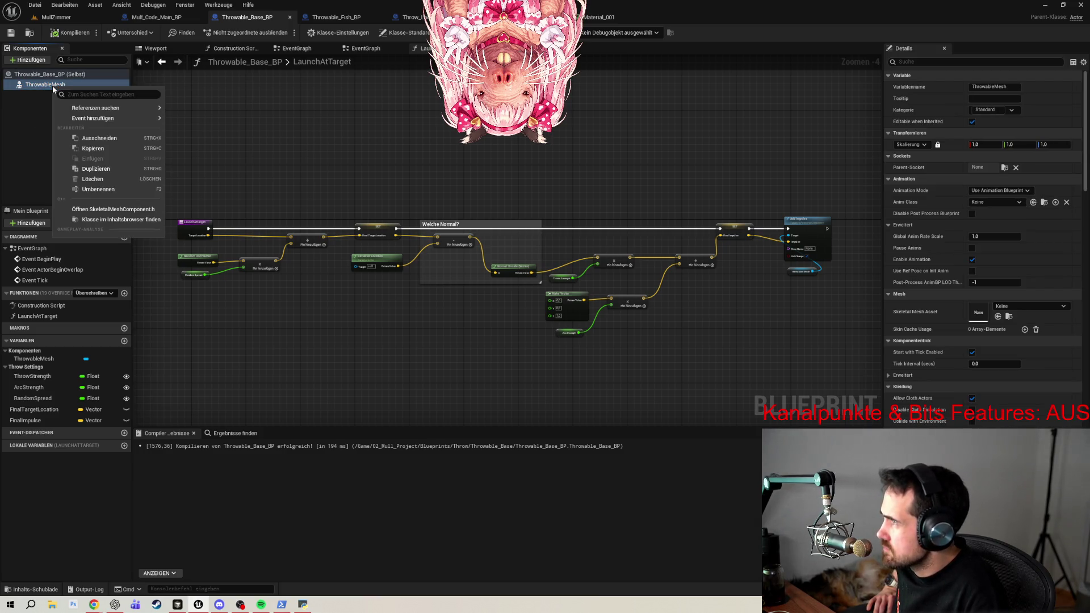
pyautogui.moveTo(110, 121)
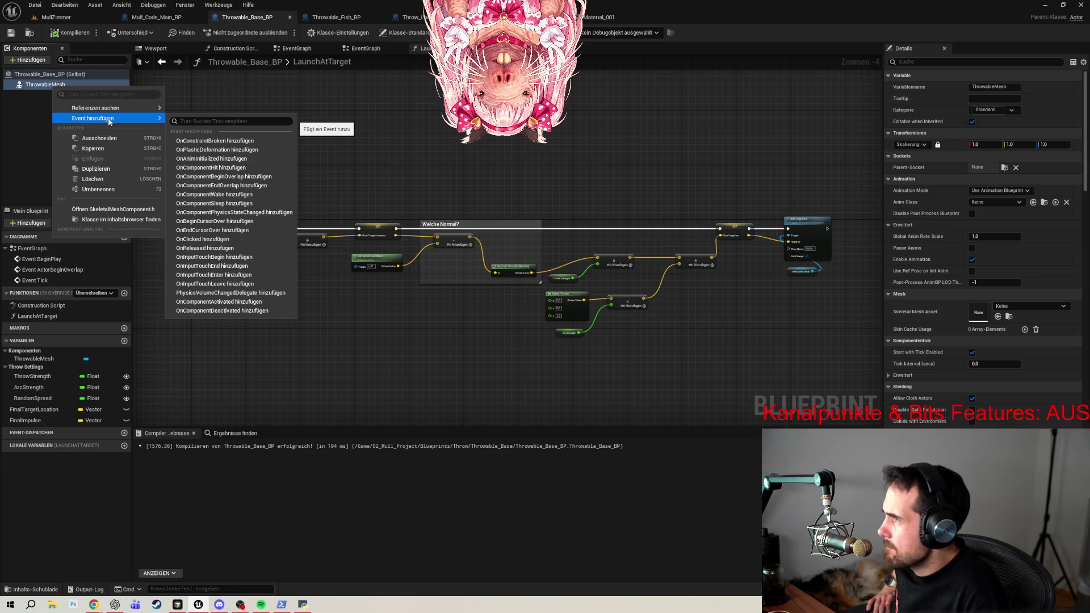
pyautogui.write('N')
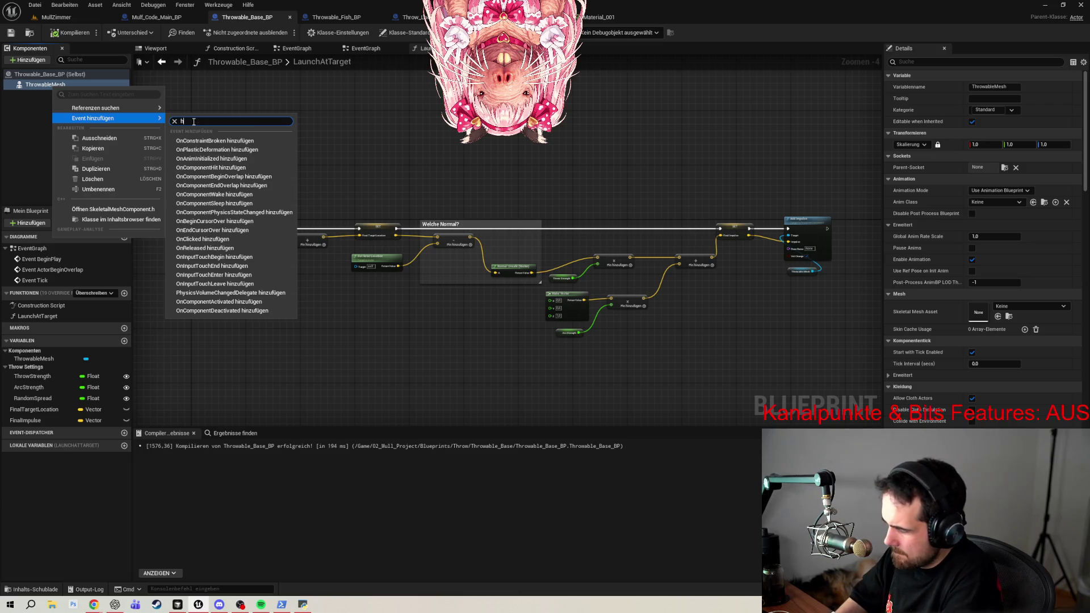
pyautogui.write('t')
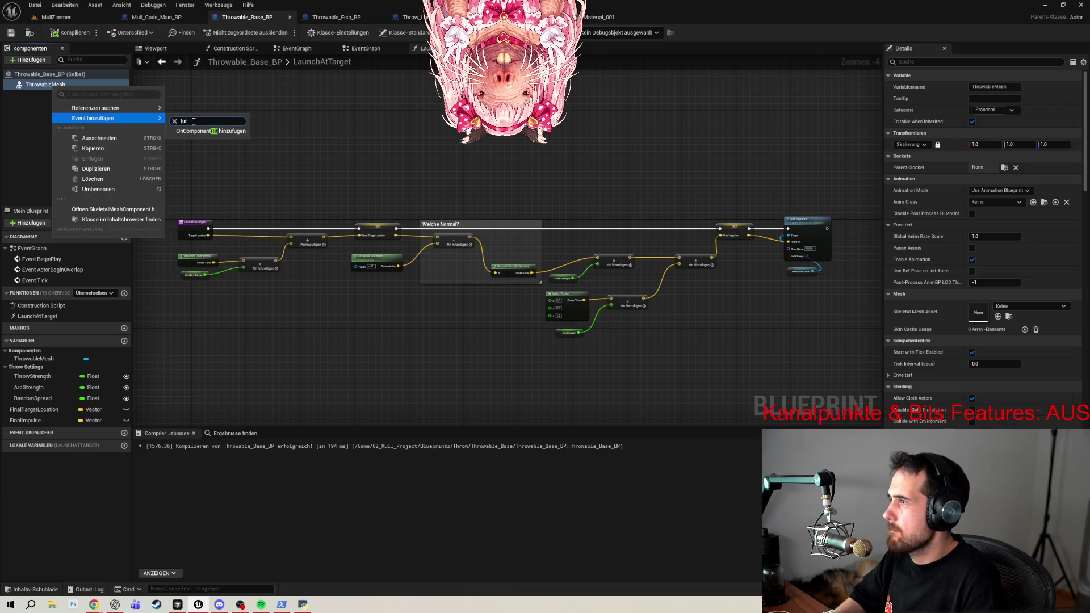
pyautogui.click(212, 130)
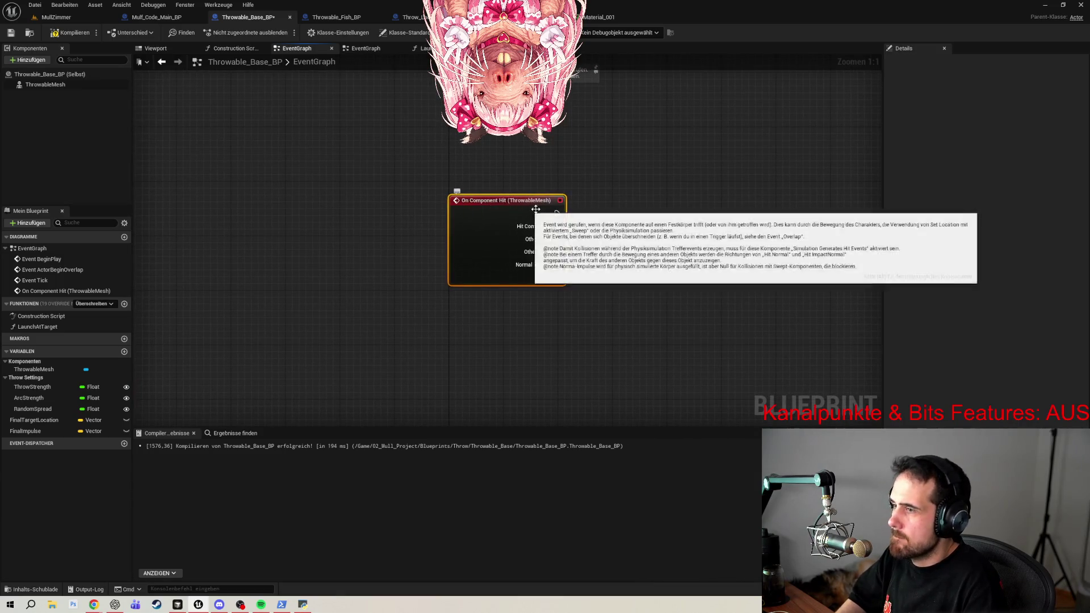
pyautogui.scroll(-2, 626, 165)
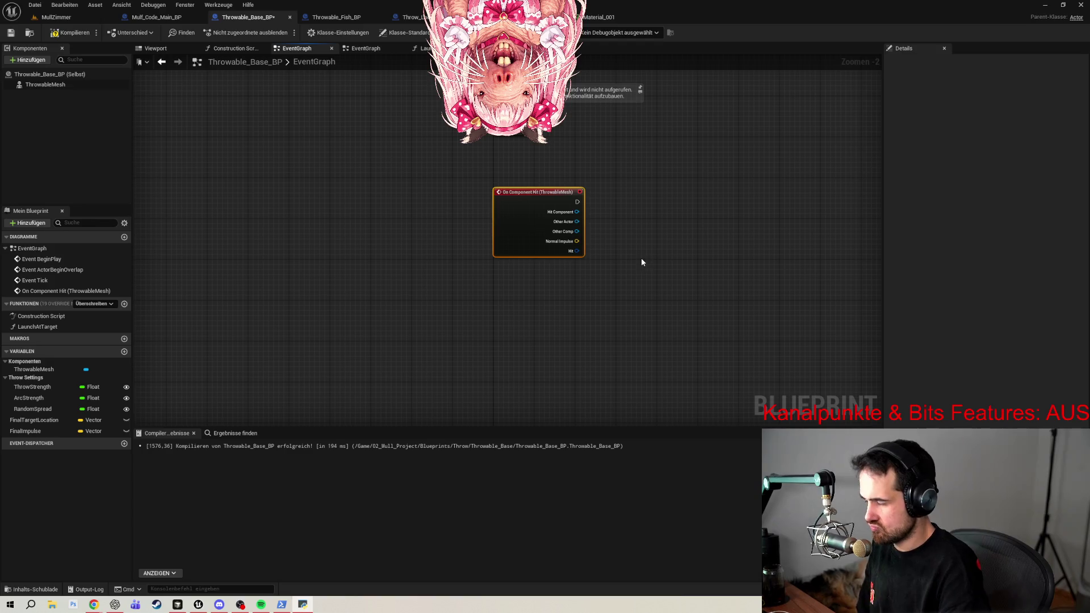
pyautogui.hotkey('alt', 'Tab')
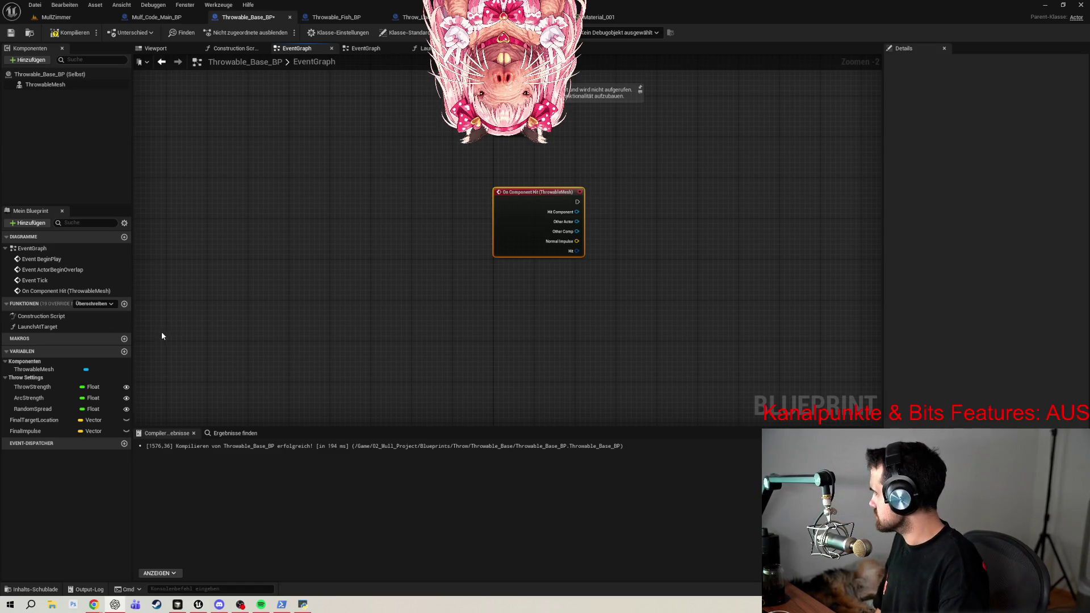
# Add a new variable named ImpactSound to Throwable_Base_BP.
pyautogui.click(124, 352)
pyautogui.write('ImpactSound')
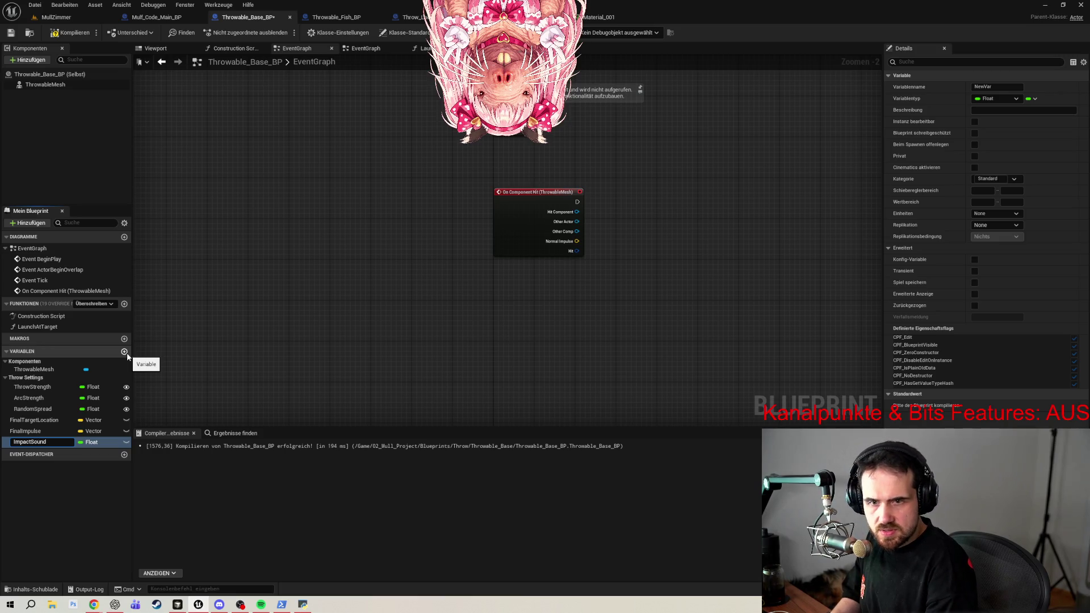
pyautogui.press('Return')
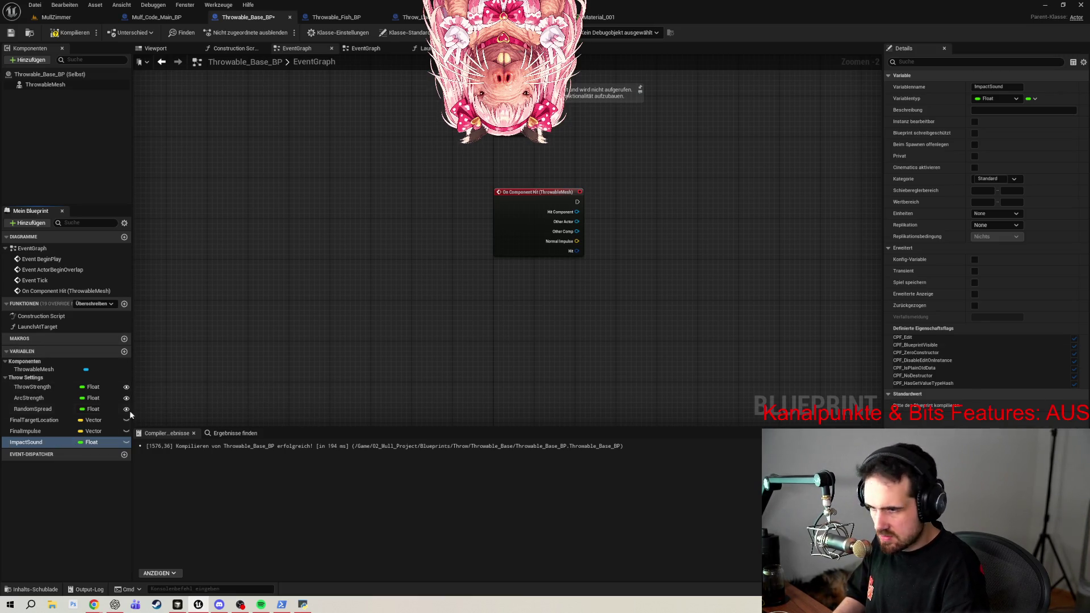
# Make ImpactSound an instance-editable Sound Base object reference, then compile and save.
pyautogui.click(93, 443)
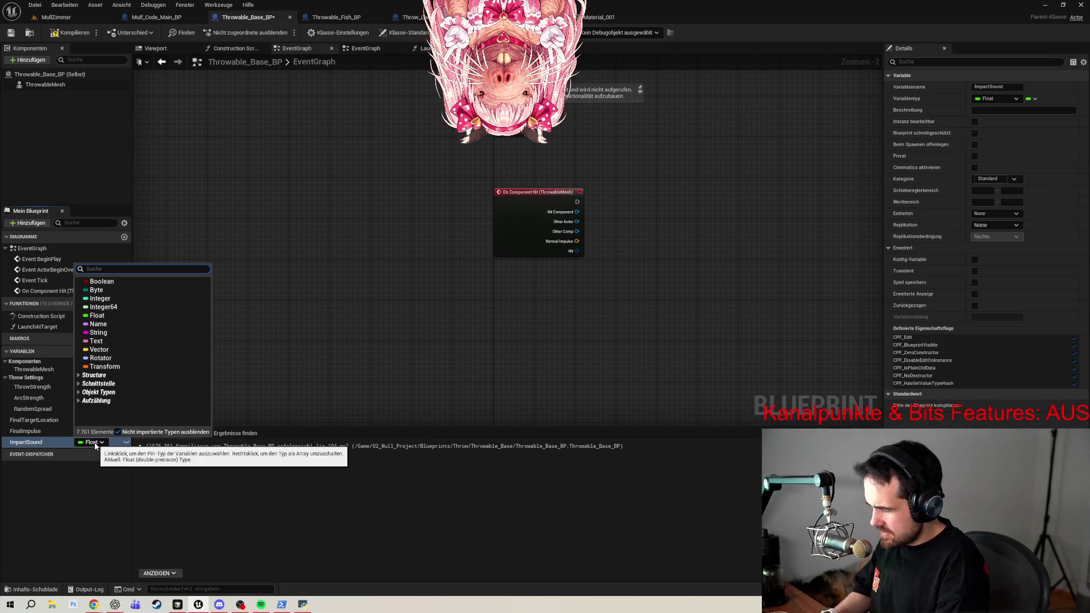
pyautogui.write('so')
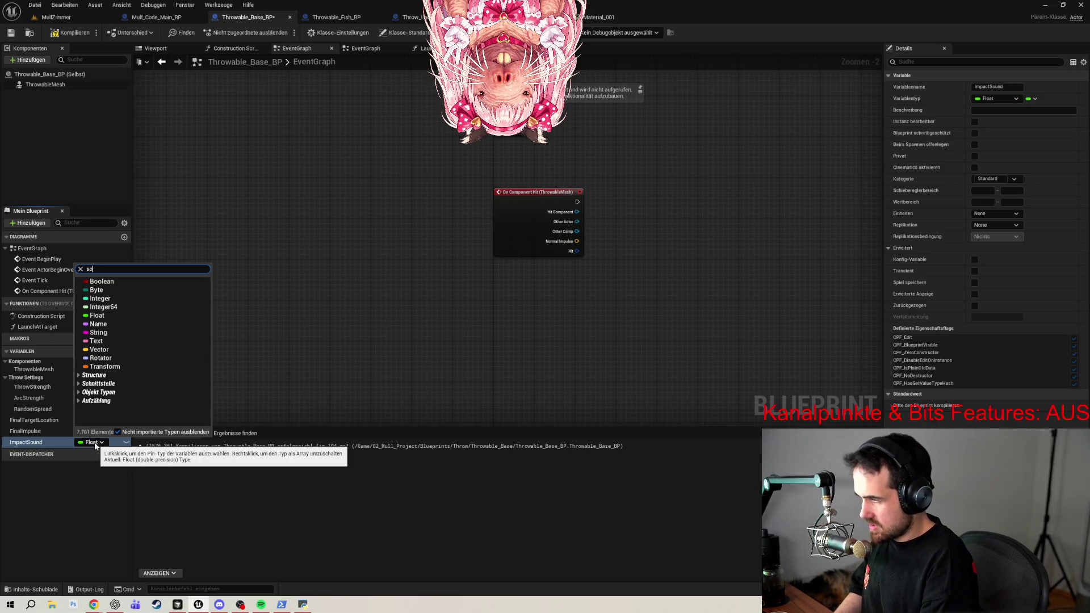
pyautogui.write('und base')
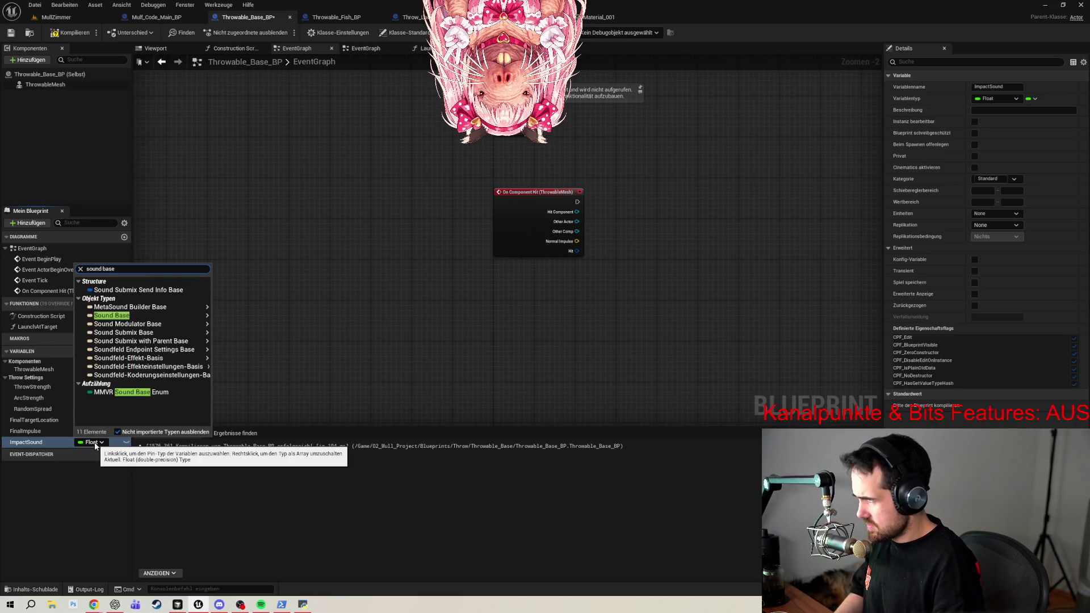
pyautogui.click(112, 315)
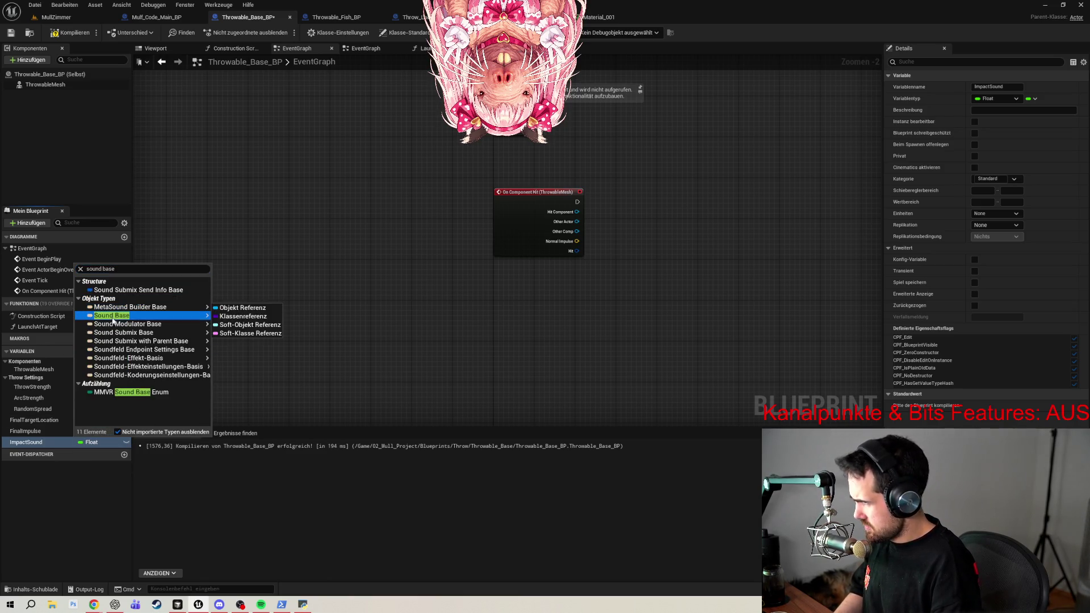
pyautogui.click(255, 317)
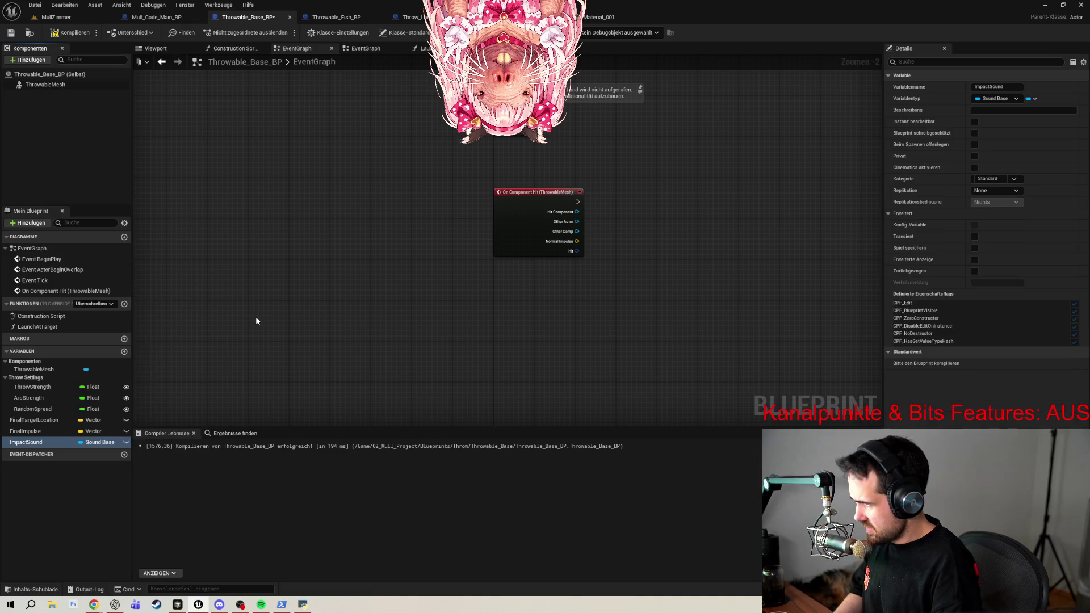
pyautogui.click(127, 443)
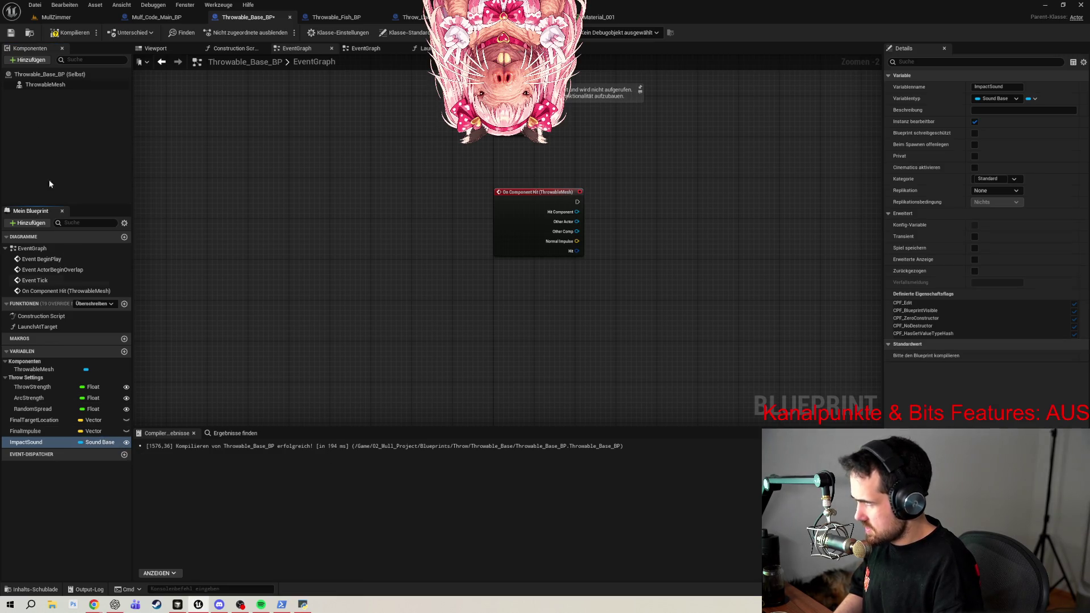
pyautogui.click(70, 33)
pyautogui.click(21, 36)
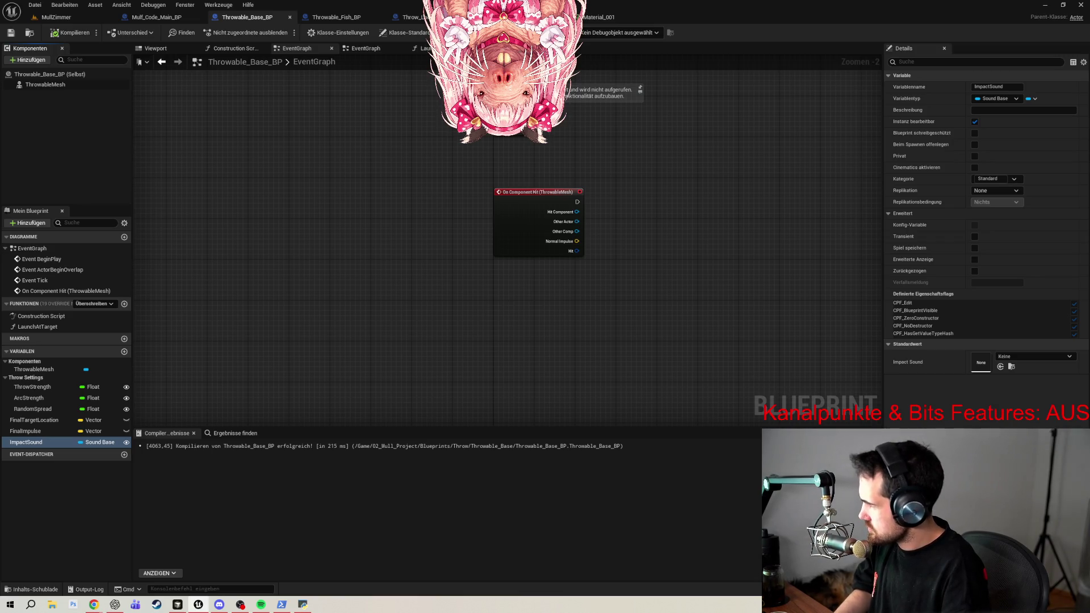
# Add a new blueprint variable named ImpactVFX.
pyautogui.click(124, 351)
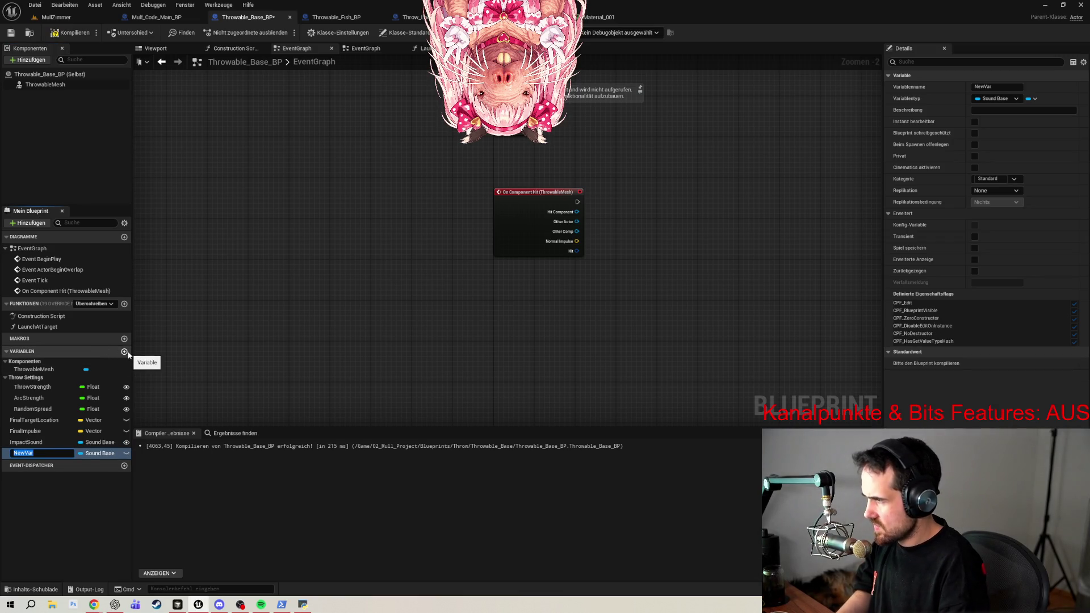
pyautogui.write('O')
pyautogui.press('BackSpace')
pyautogui.write('Im')
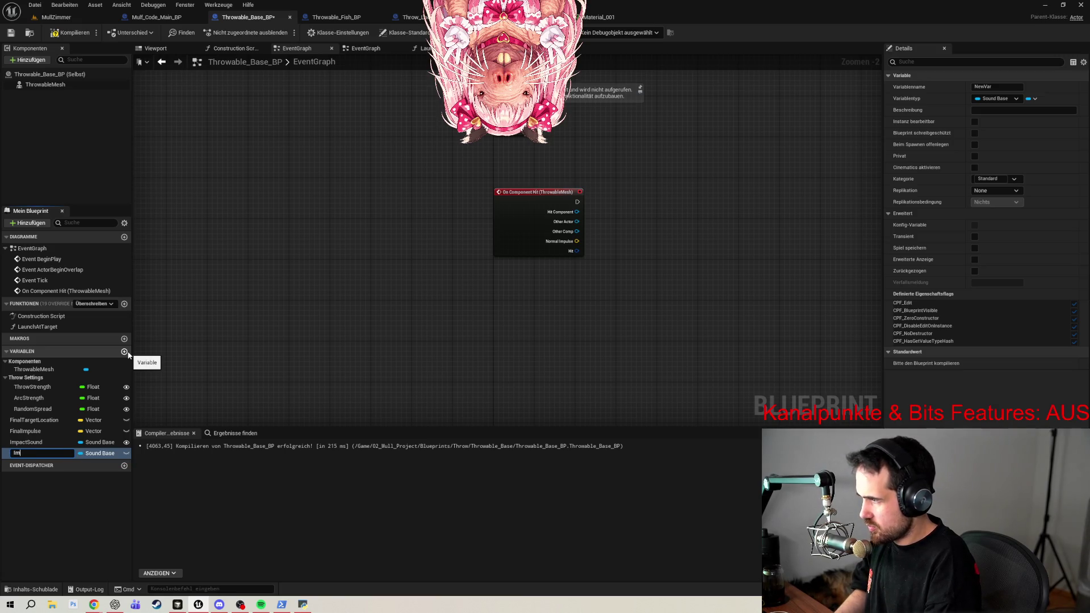
pyautogui.write('apc')
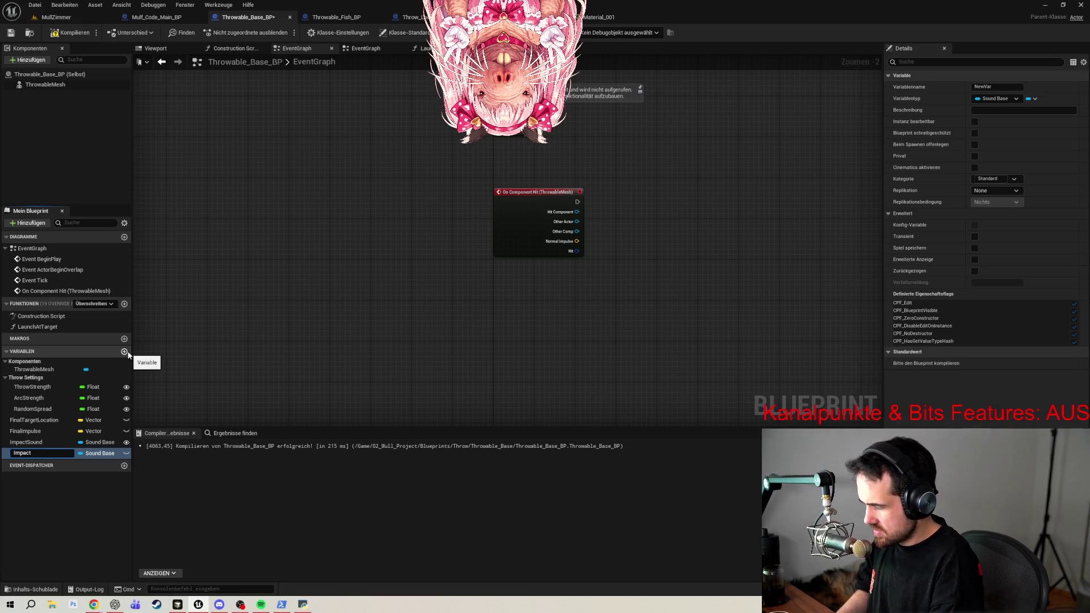
pyautogui.press('Return')
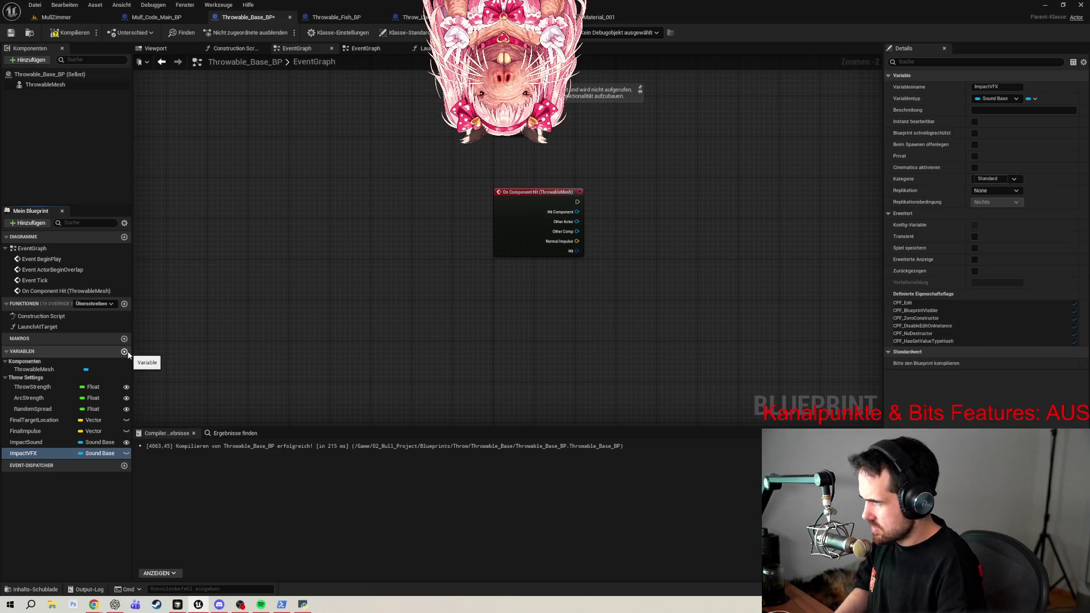
# Make ImpactVFX an instance-editable Niagara System object reference and compile the blueprint.
pyautogui.click(93, 454)
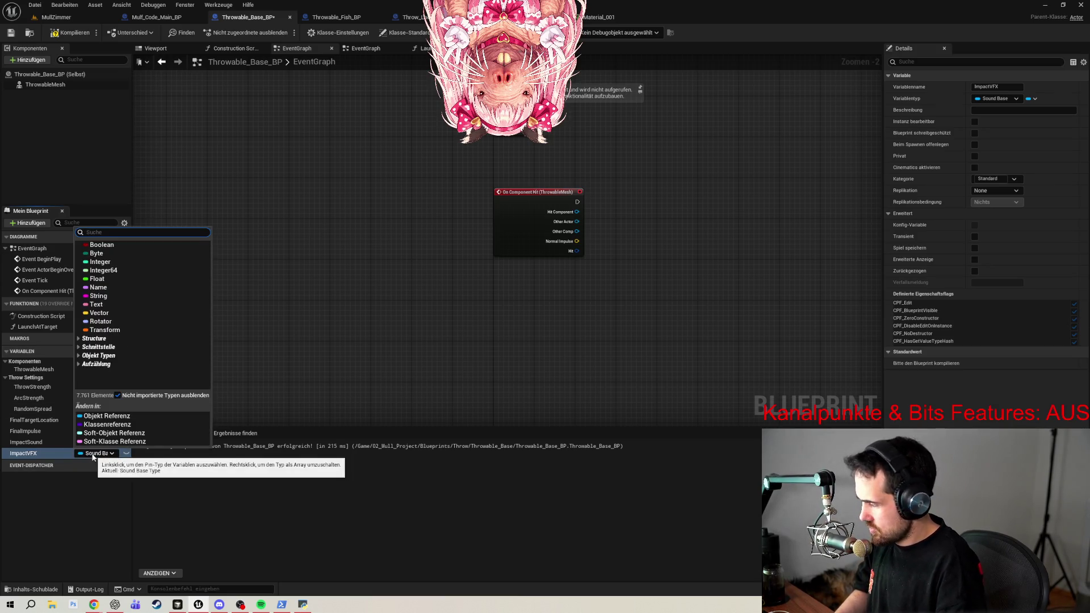
pyautogui.write('niagara')
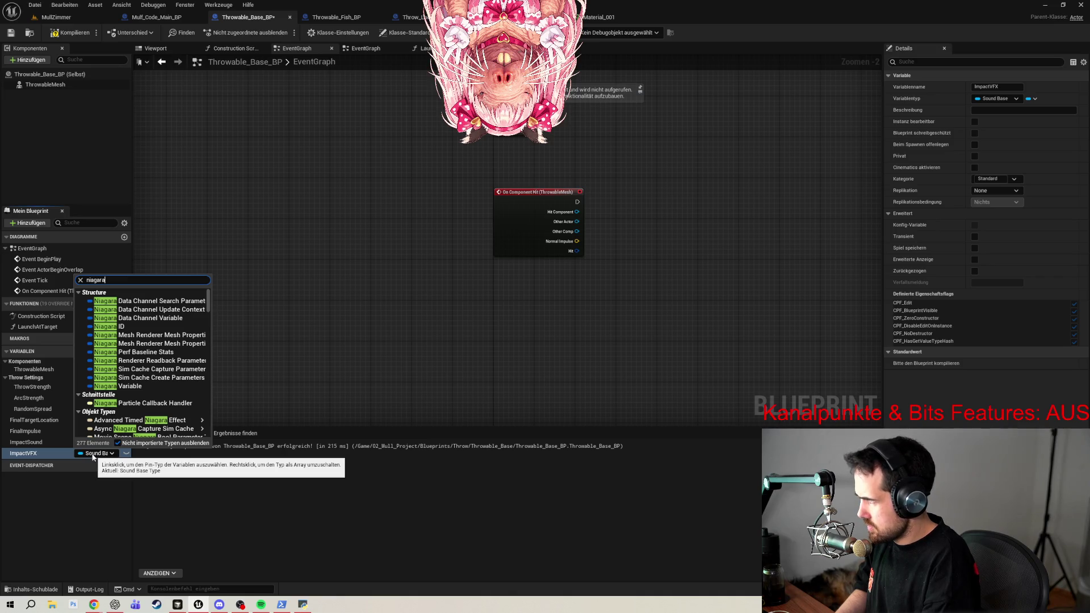
pyautogui.write(' sy')
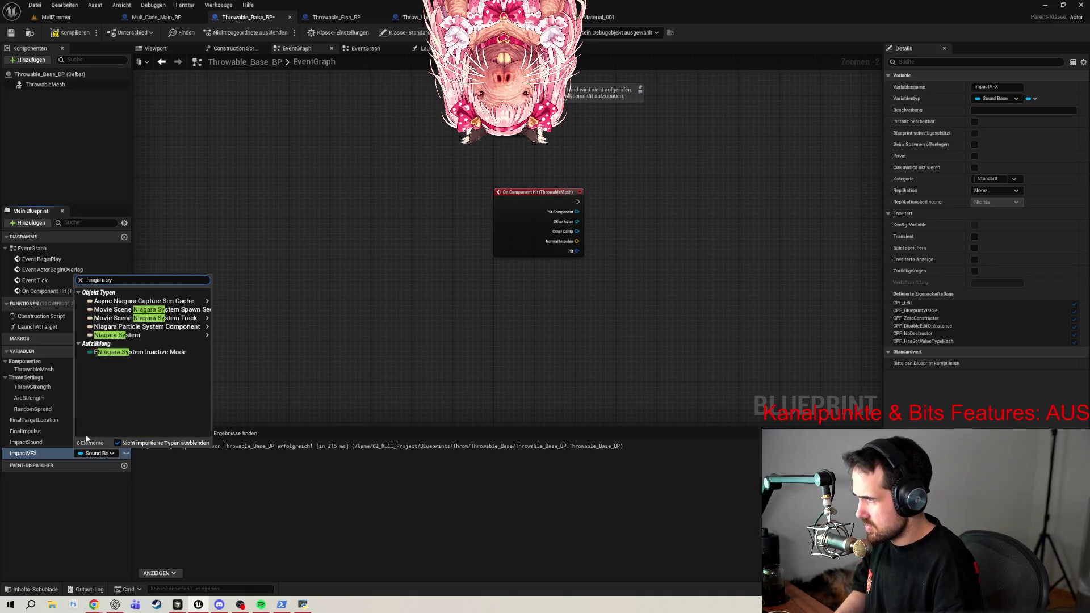
pyautogui.moveTo(165, 335)
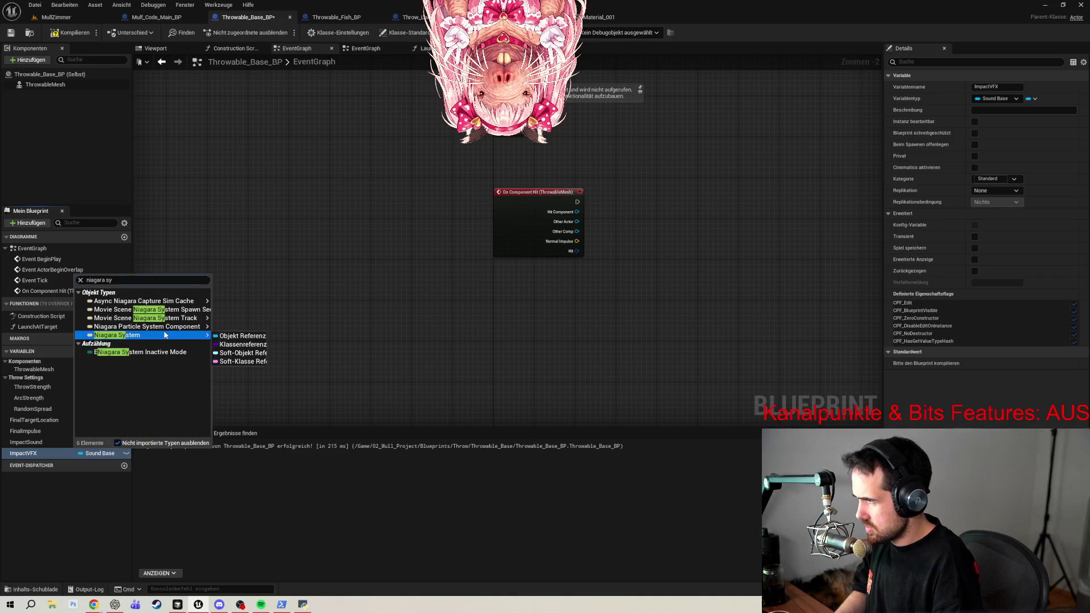
pyautogui.click(240, 336)
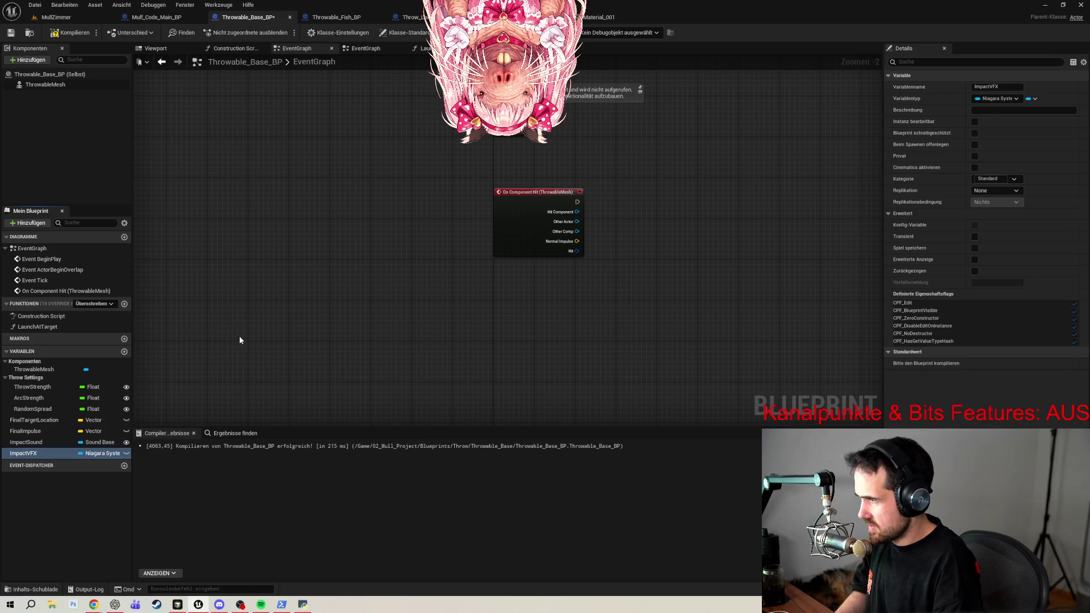
pyautogui.click(127, 453)
pyautogui.click(64, 36)
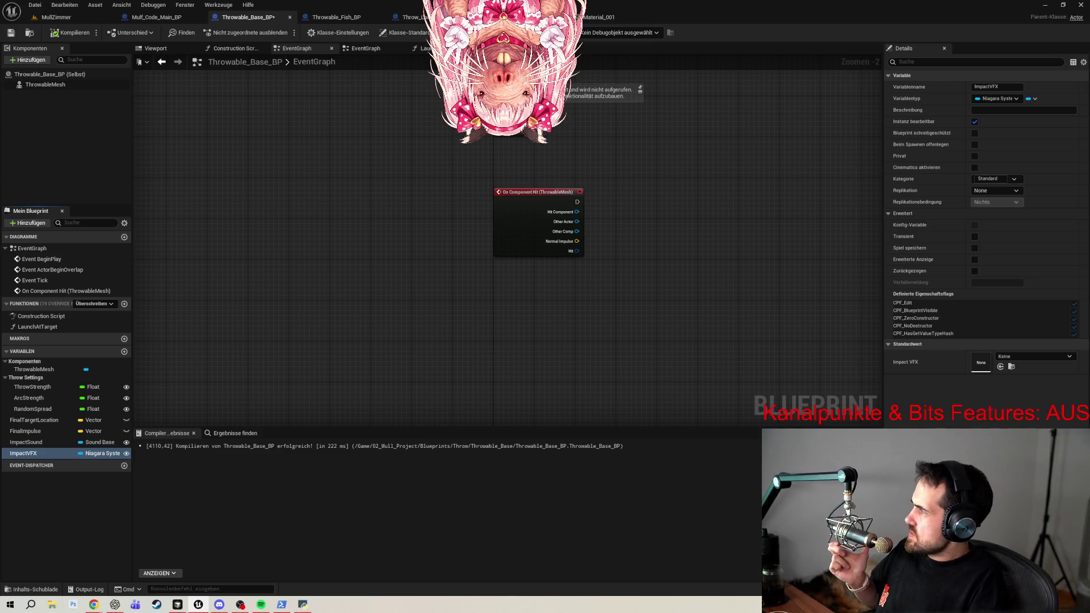
pyautogui.moveTo(712, 223); pyautogui.dragTo(553, 226)
# Wire On Component Hit's execution into a new Do Once node.
pyautogui.moveTo(419, 216); pyautogui.dragTo(486, 218)
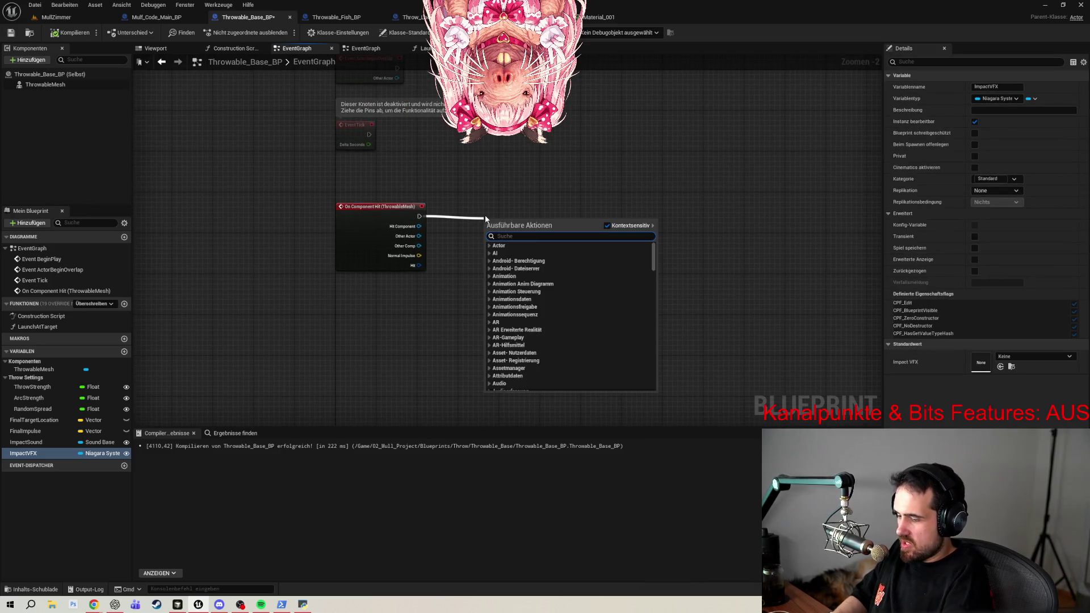
pyautogui.write('do once')
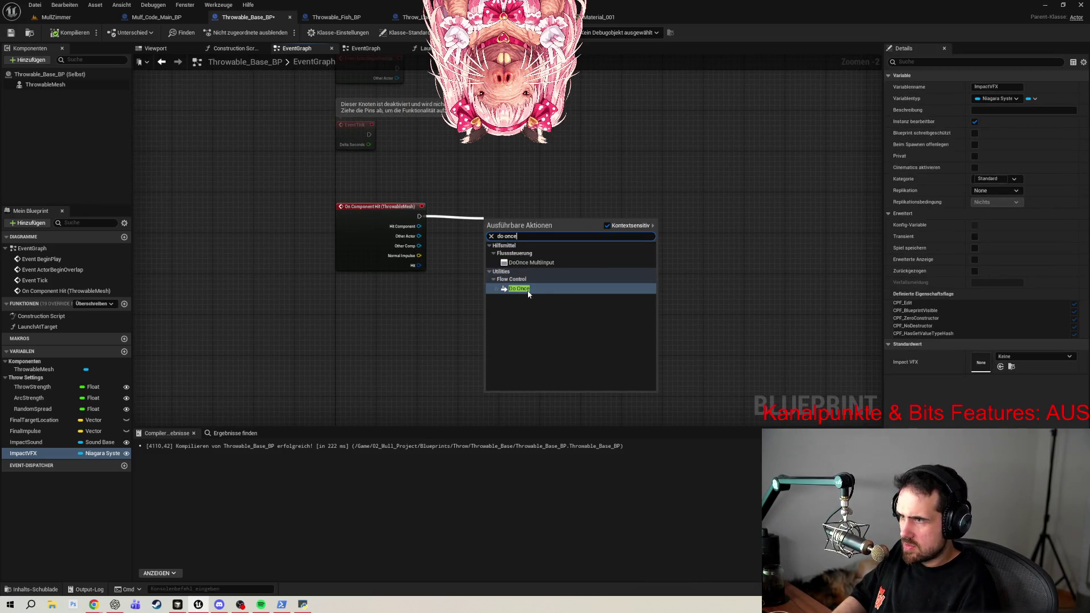
pyautogui.click(528, 293)
pyautogui.moveTo(517, 216); pyautogui.dragTo(534, 208)
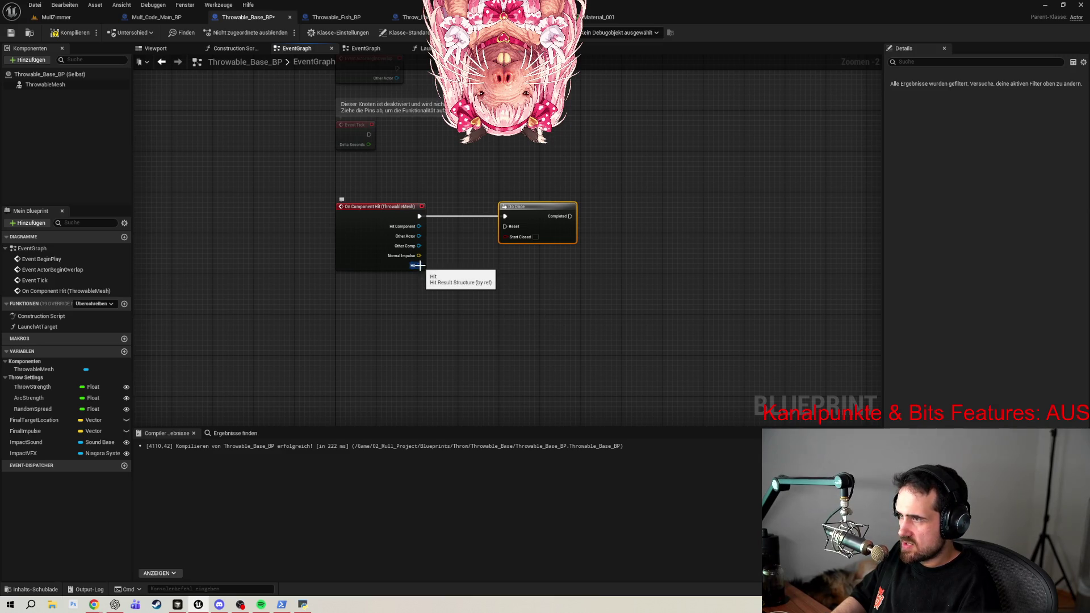
# Feed the hit event's Hit output into a new Break Hit Result node.
pyautogui.moveTo(418, 265); pyautogui.dragTo(457, 273)
pyautogui.write('break')
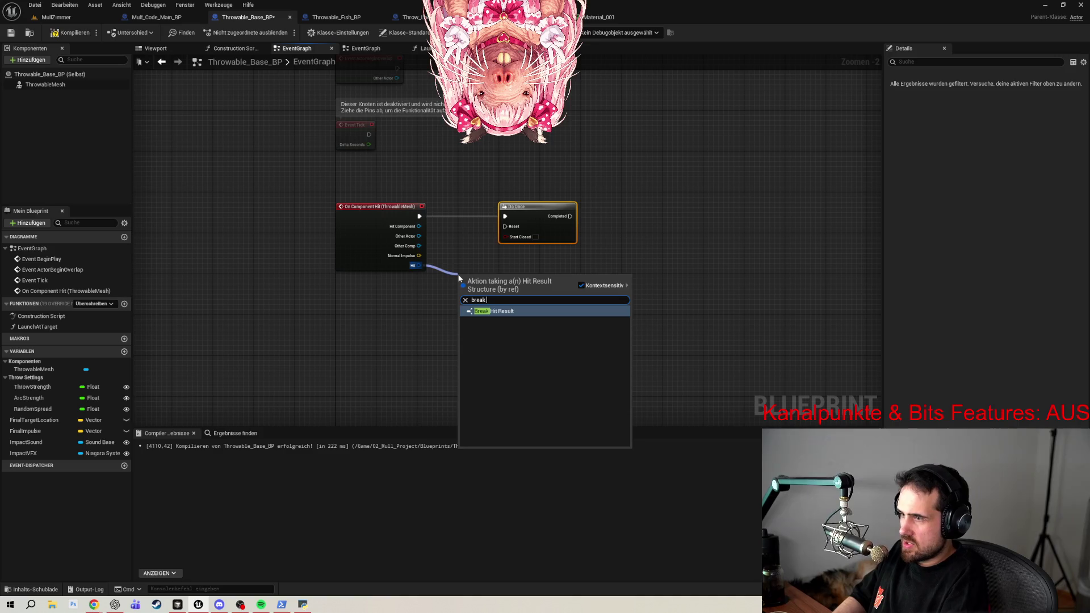
pyautogui.click(485, 310)
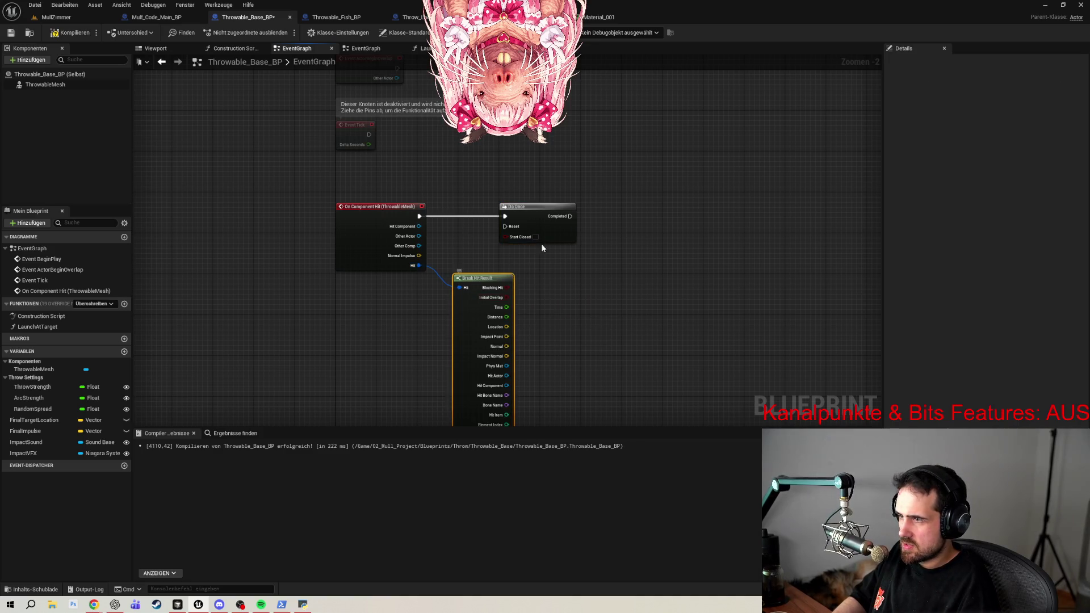
pyautogui.moveTo(535, 205); pyautogui.dragTo(632, 211)
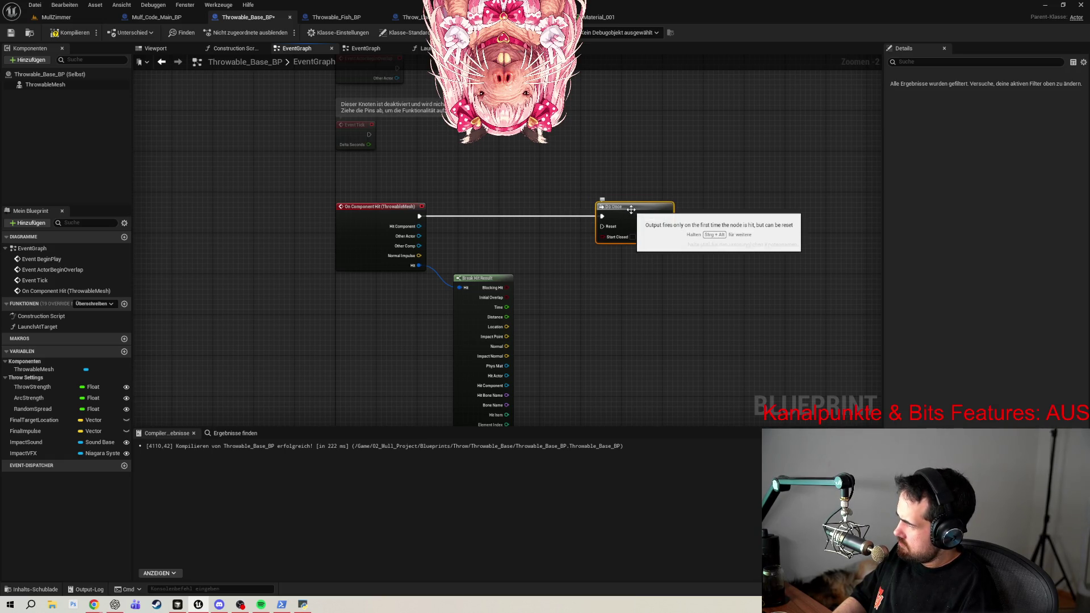
pyautogui.scroll(-1, 607, 312)
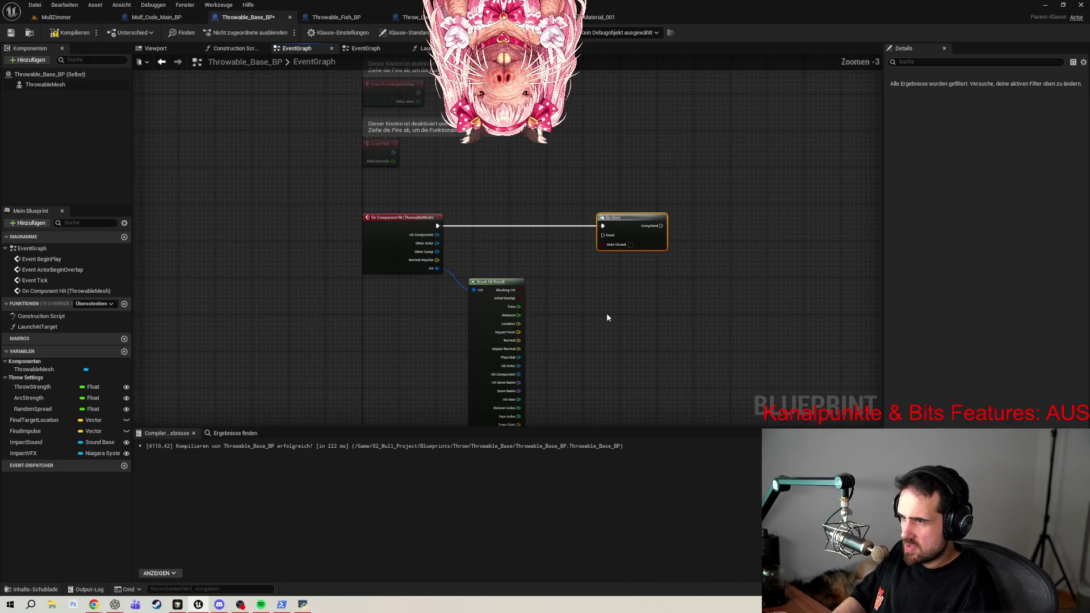
# Add a Spawn Sound at Location node and wire Impact Point into its Location.
pyautogui.rightClick(607, 317)
pyautogui.write('spa')
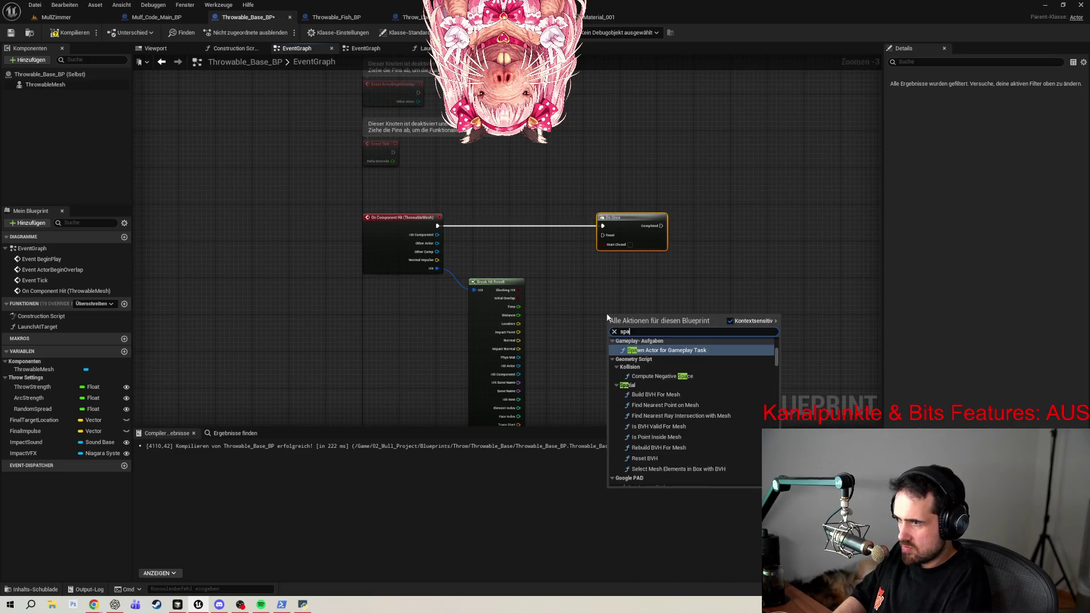
pyautogui.write('wn so')
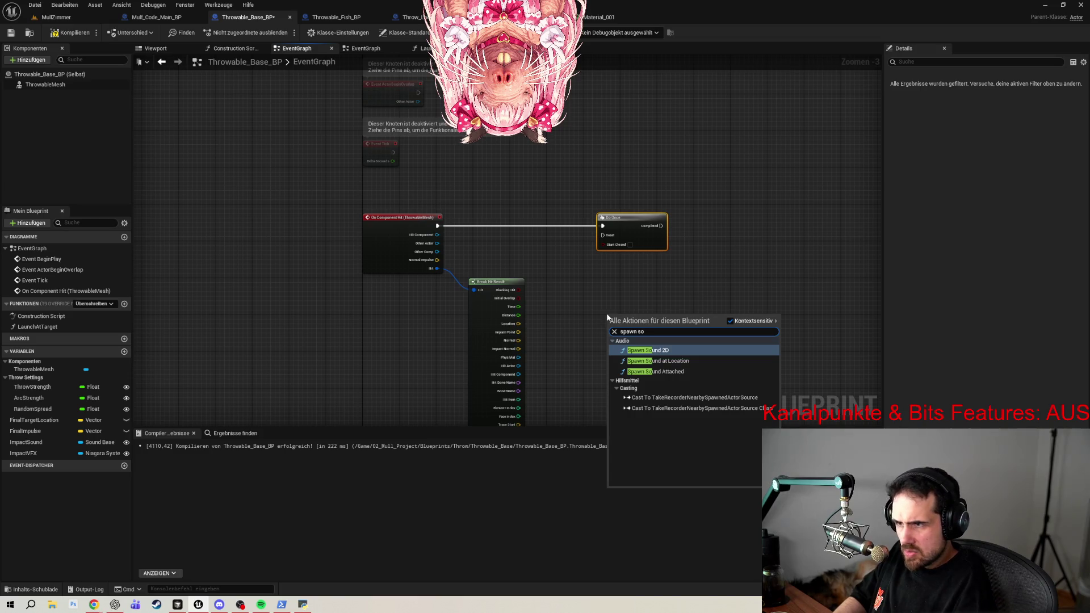
pyautogui.click(672, 364)
pyautogui.moveTo(660, 360); pyautogui.dragTo(630, 311)
pyautogui.scroll(3, 631, 311)
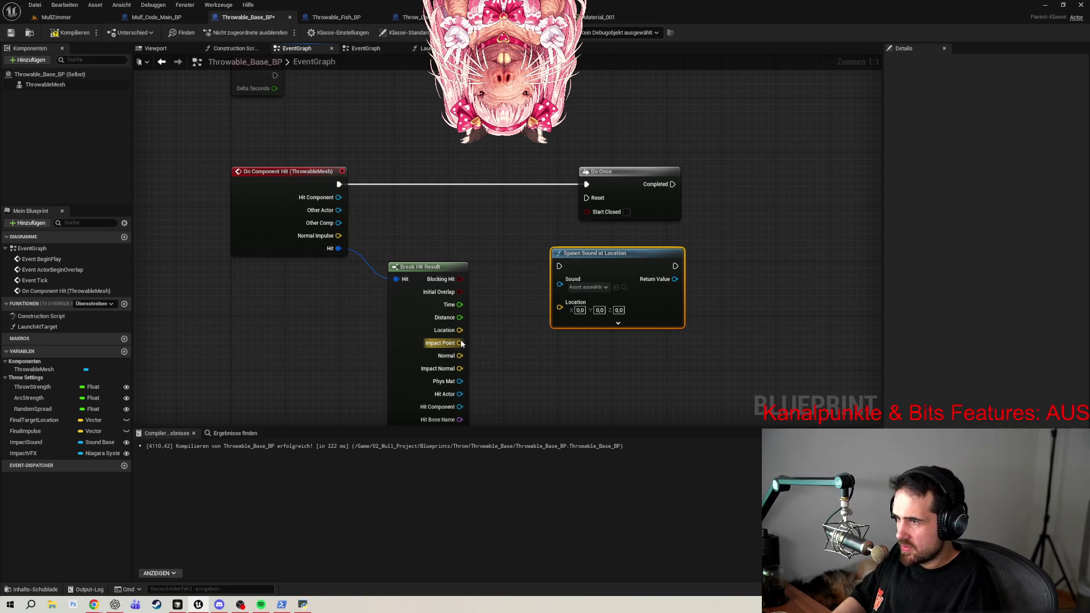
pyautogui.moveTo(460, 343); pyautogui.dragTo(563, 311)
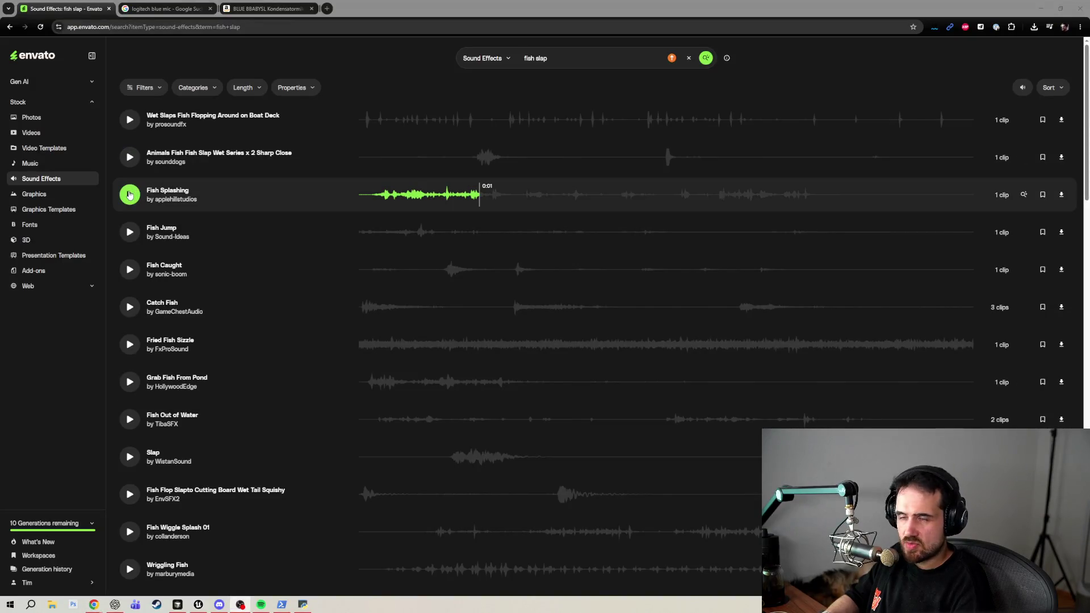
pyautogui.click(130, 194)
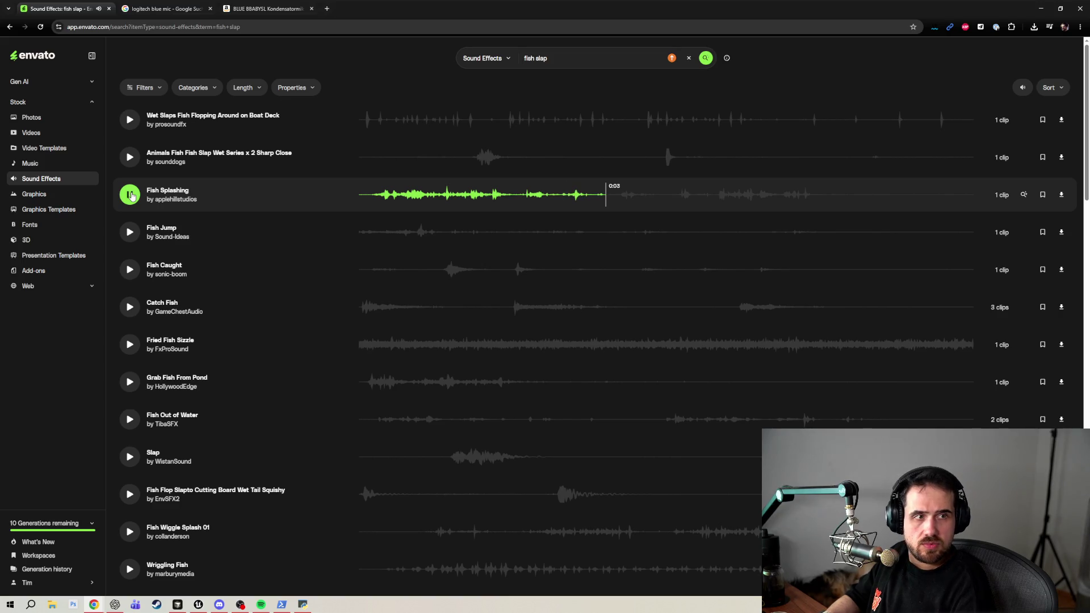
pyautogui.click(132, 196)
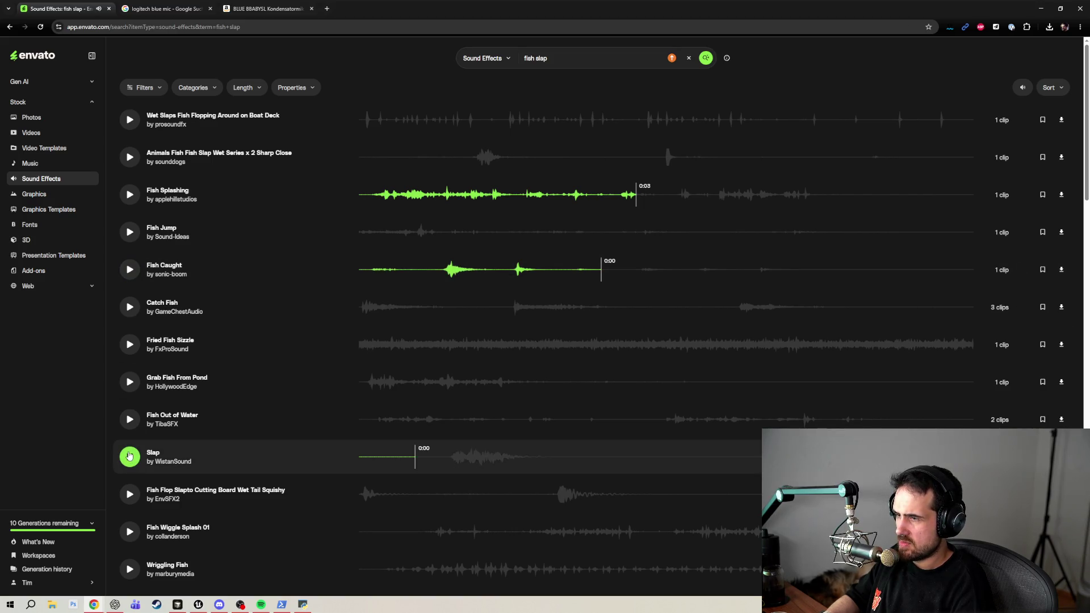
pyautogui.click(130, 493)
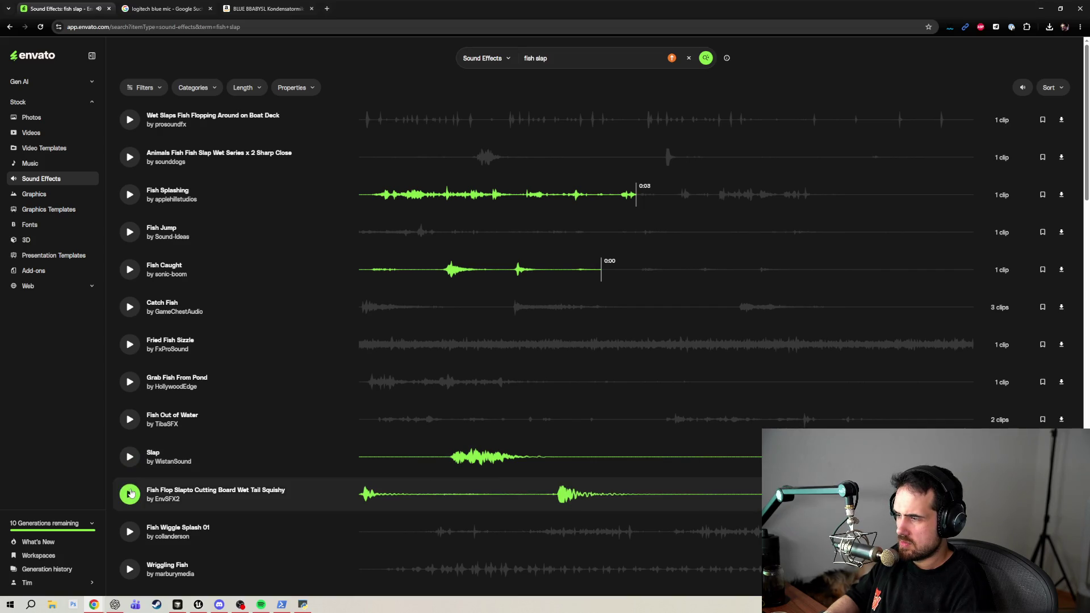
pyautogui.click(534, 504)
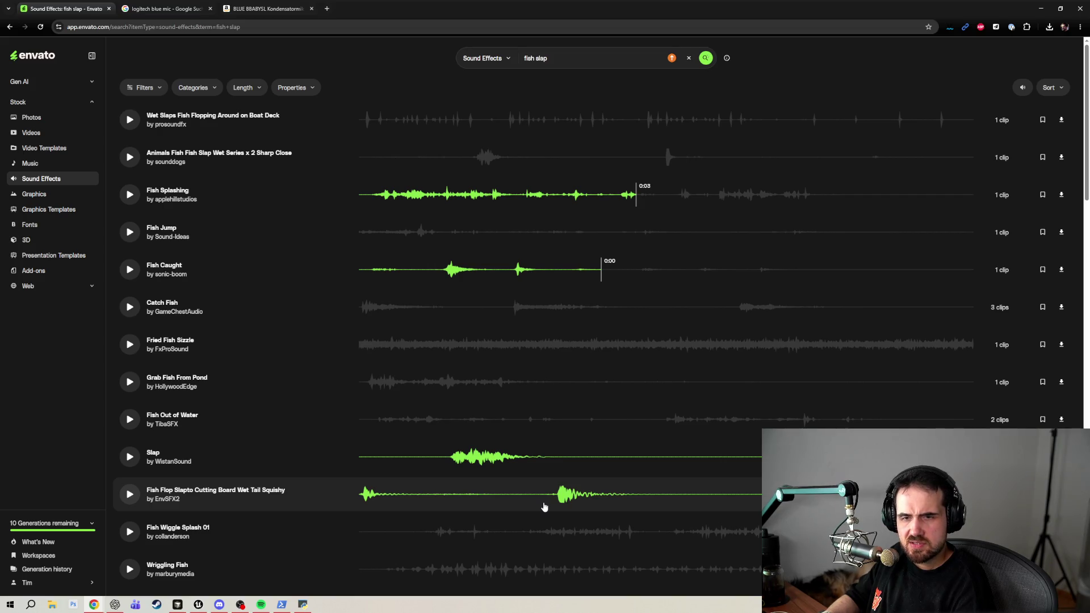
pyautogui.click(544, 508)
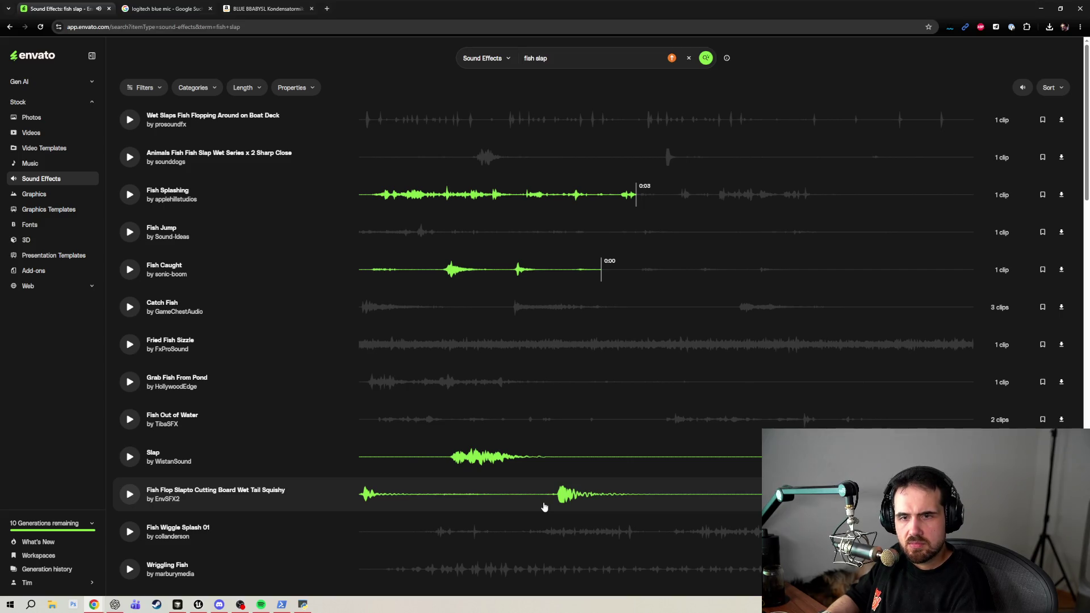
pyautogui.click(544, 508)
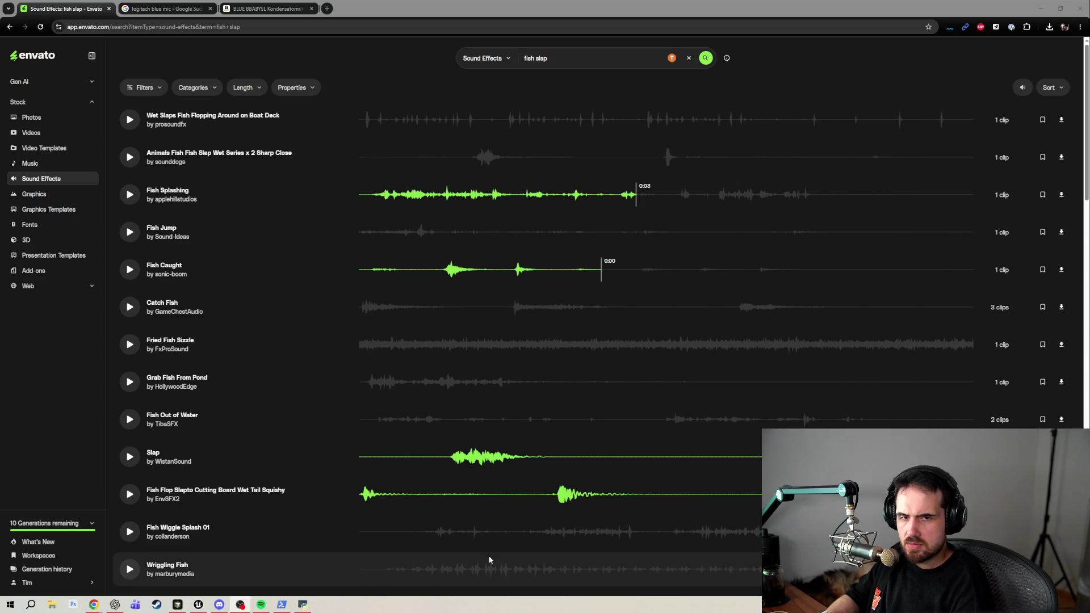
pyautogui.click(135, 500)
pyautogui.click(129, 495)
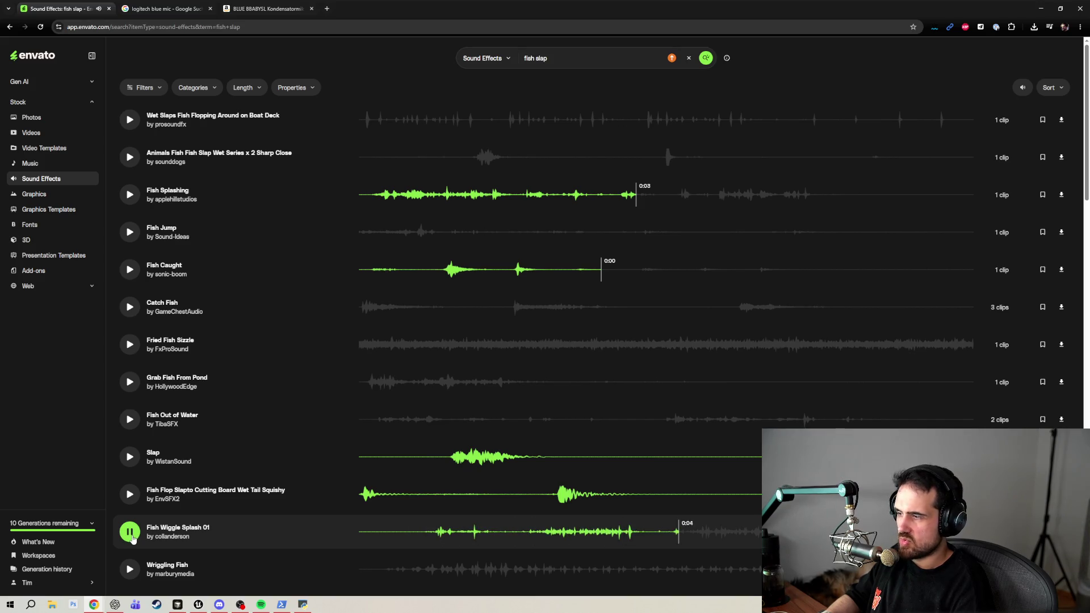
pyautogui.click(134, 539)
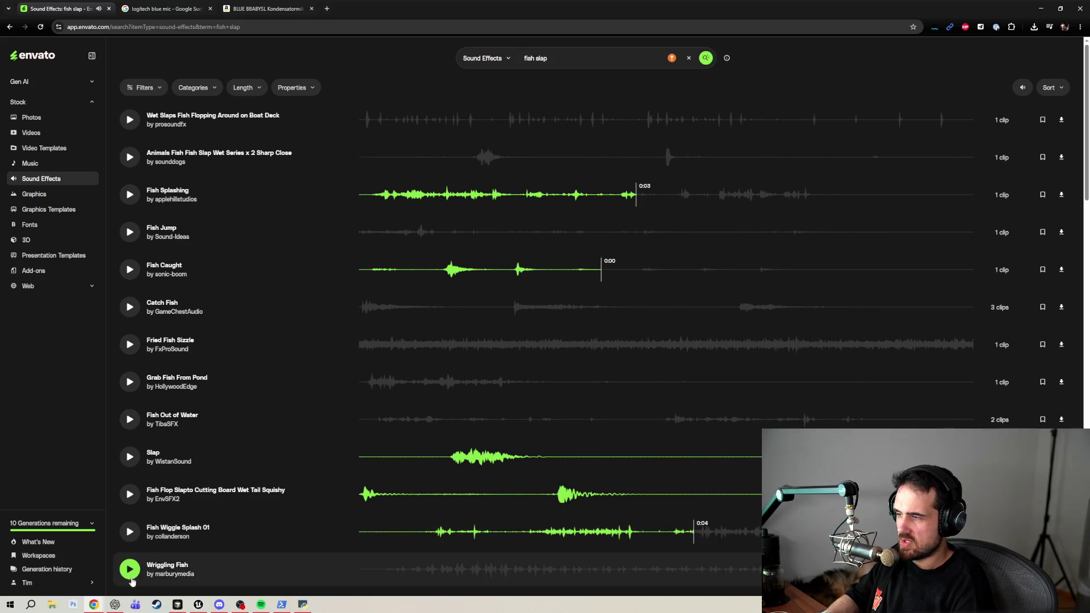
pyautogui.click(127, 498)
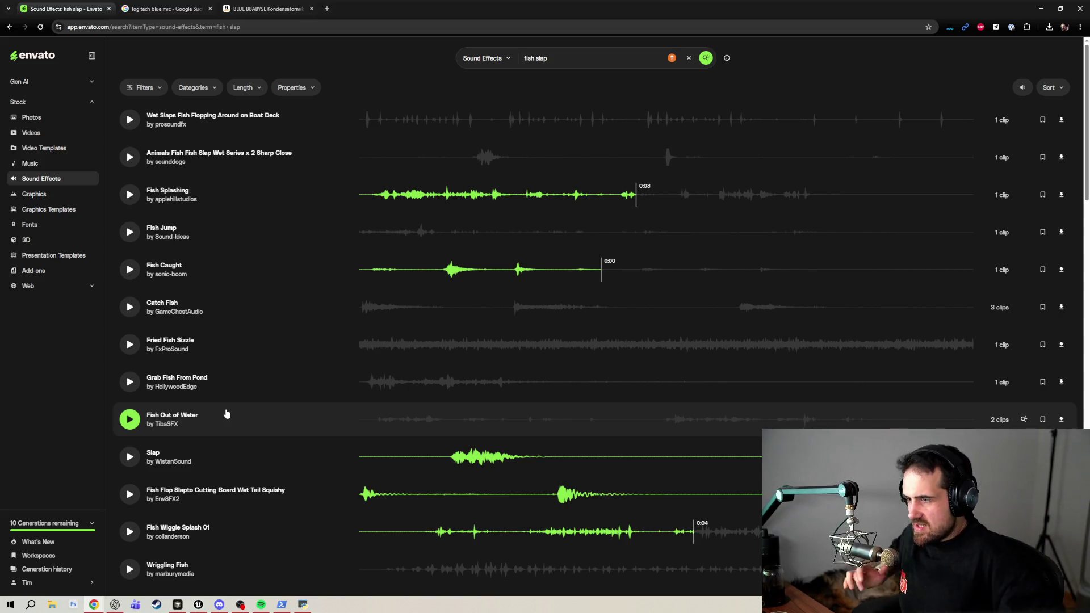
pyautogui.click(267, 605)
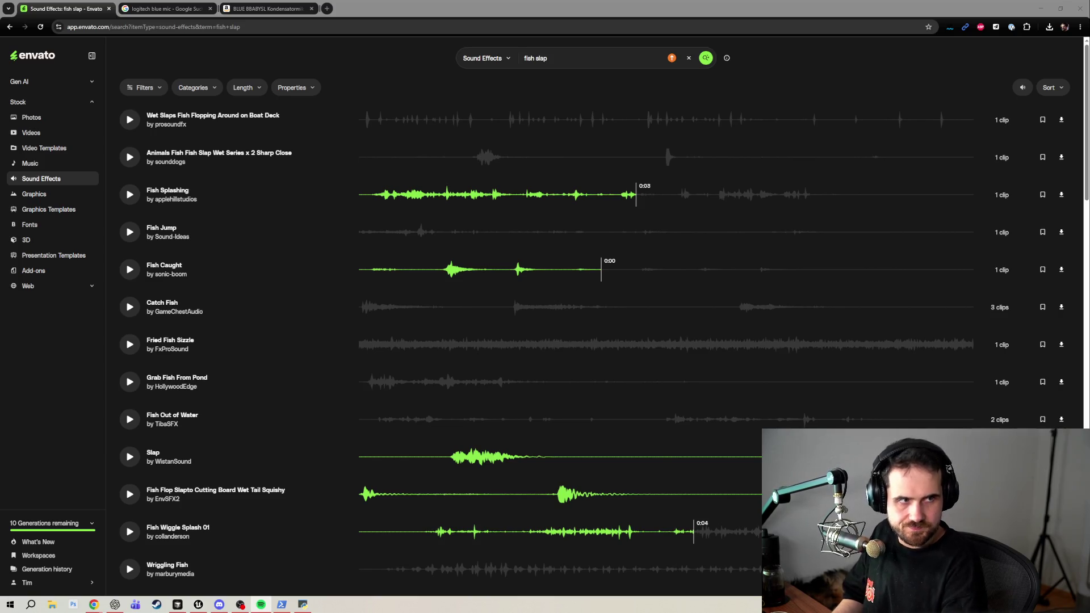
pyautogui.hotkey('alt', 'Tab')
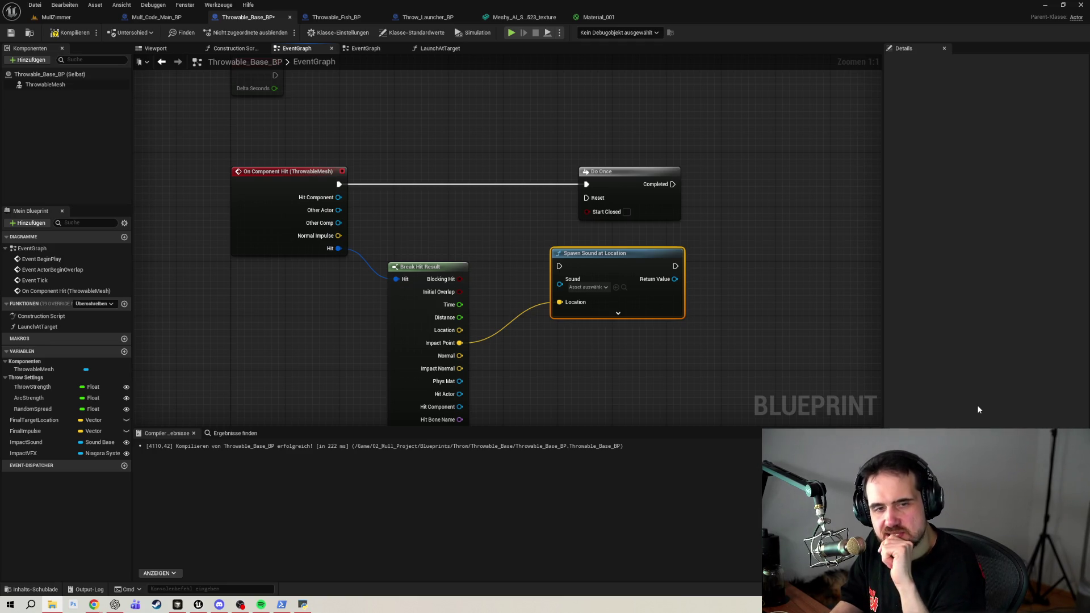
# Create a folder named Fish inside 02_Mull_Project's Sounds folder.
pyautogui.click(30, 586)
pyautogui.click(30, 586)
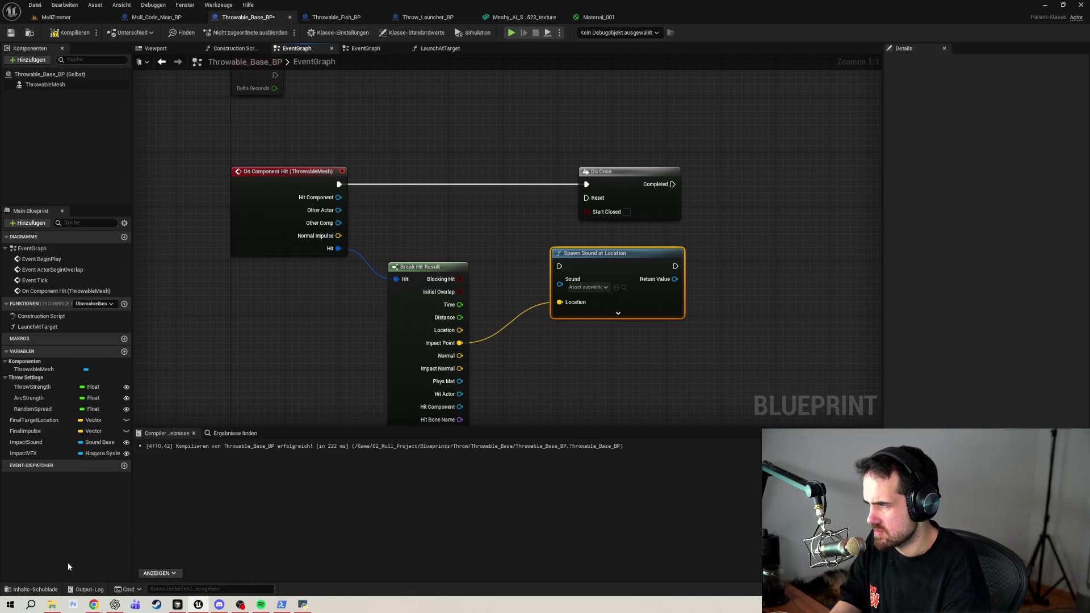
pyautogui.click(31, 590)
pyautogui.click(44, 388)
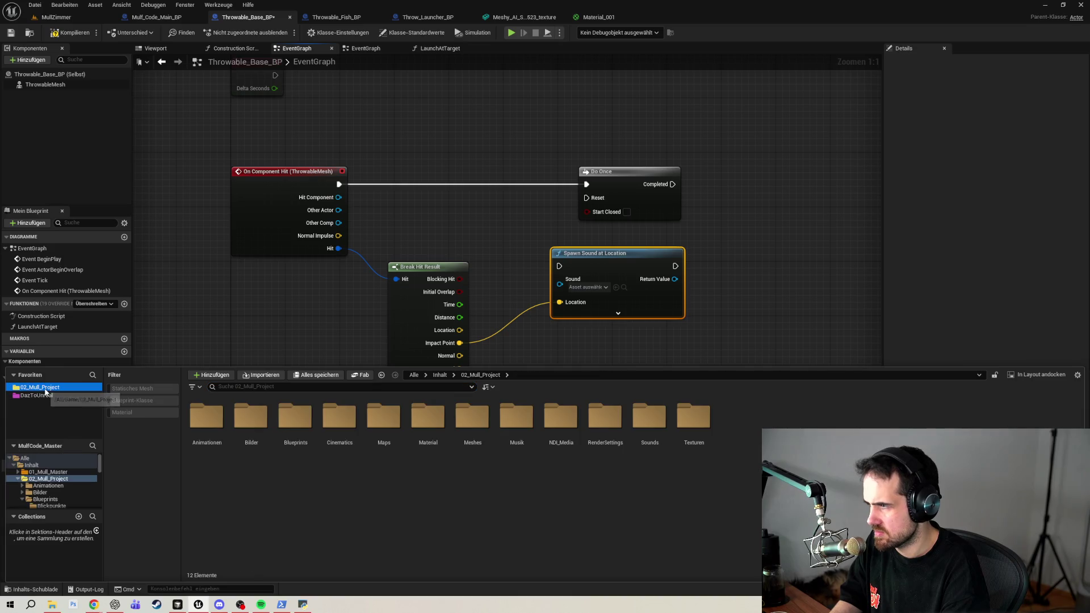
pyautogui.doubleClick(658, 445)
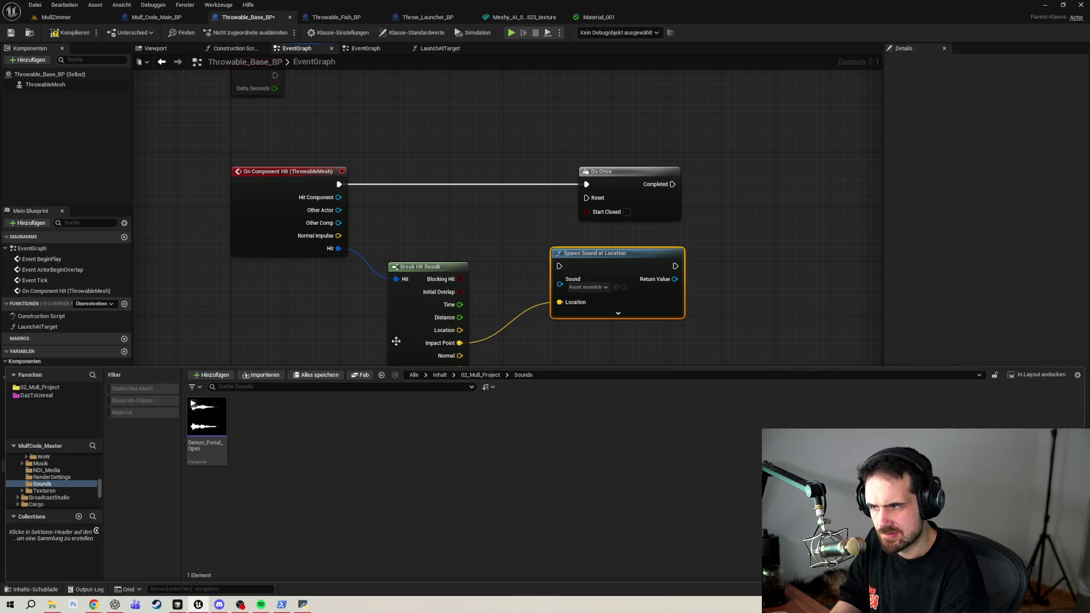
pyautogui.rightClick(324, 473)
pyautogui.click(357, 125)
pyautogui.write('F')
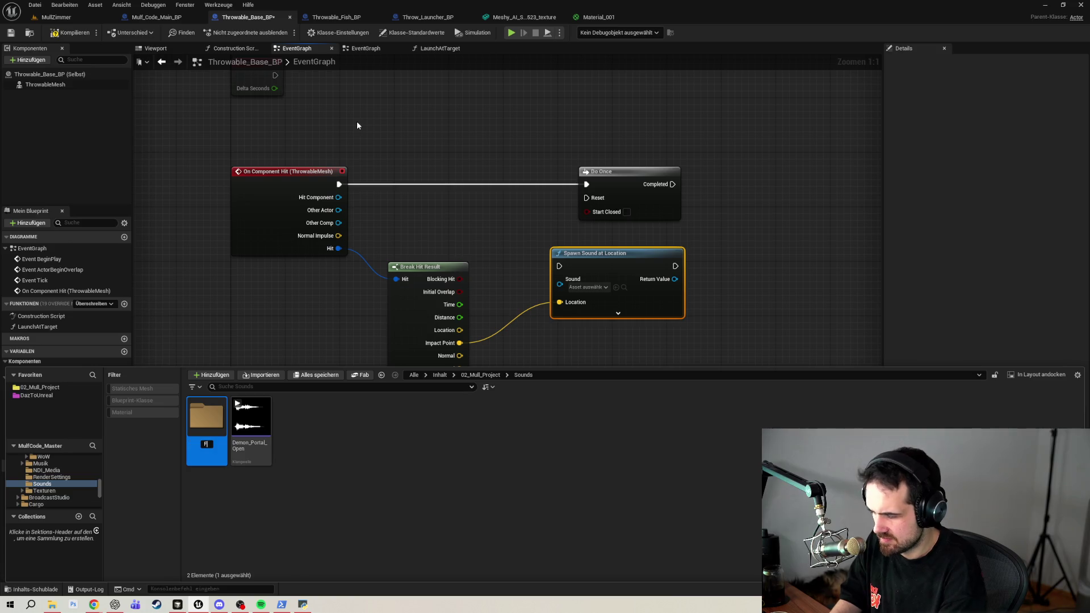
pyautogui.write('ish')
pyautogui.press('Return')
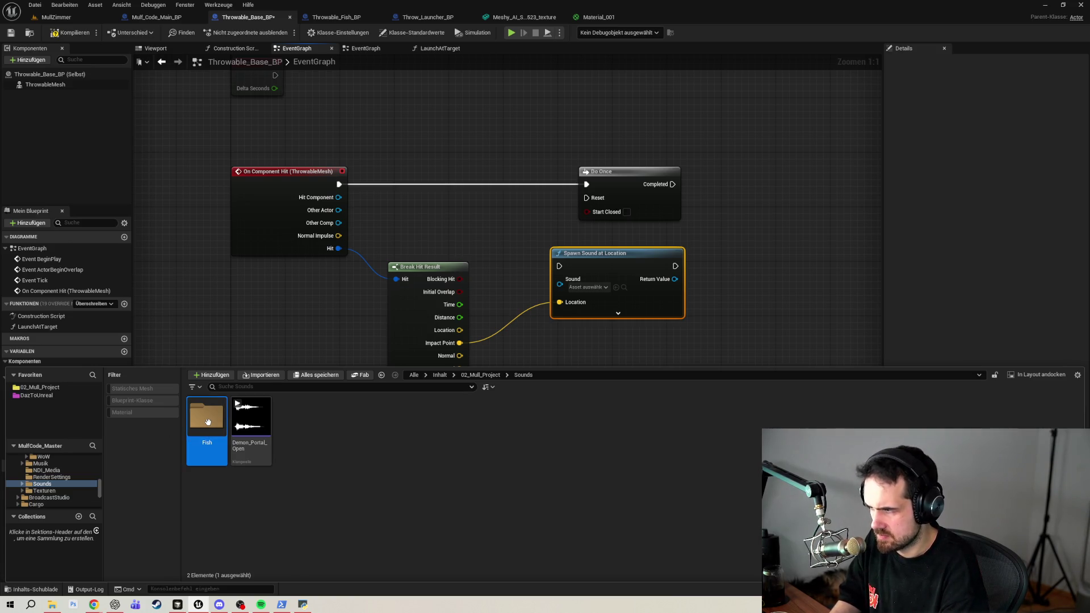
# Import the fish flop slap wav into Fish and open it for editing.
pyautogui.doubleClick(208, 422)
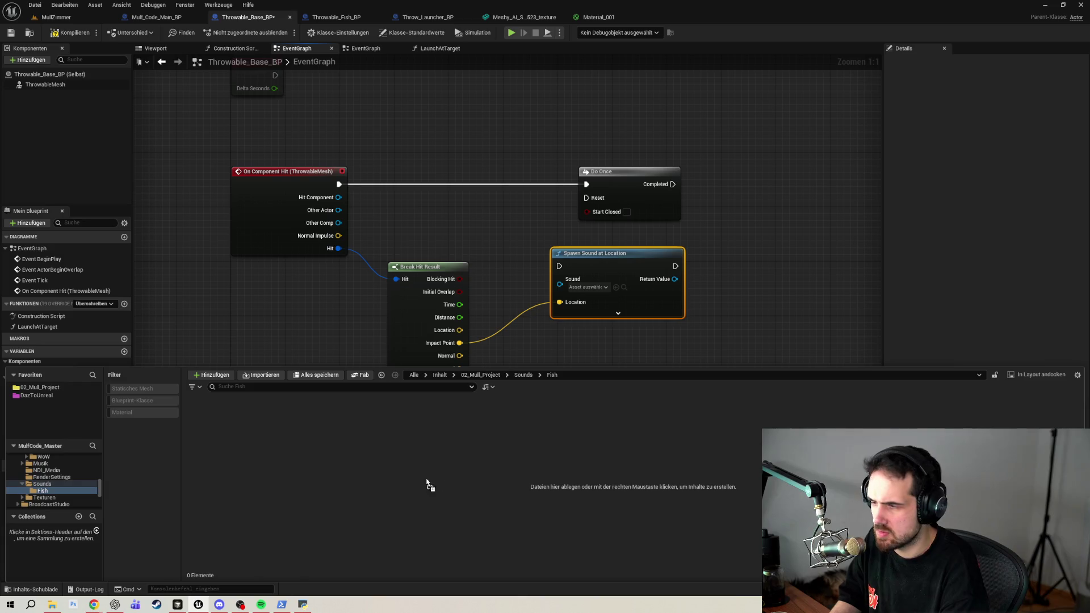
pyautogui.moveTo(426, 479); pyautogui.dragTo(421, 479)
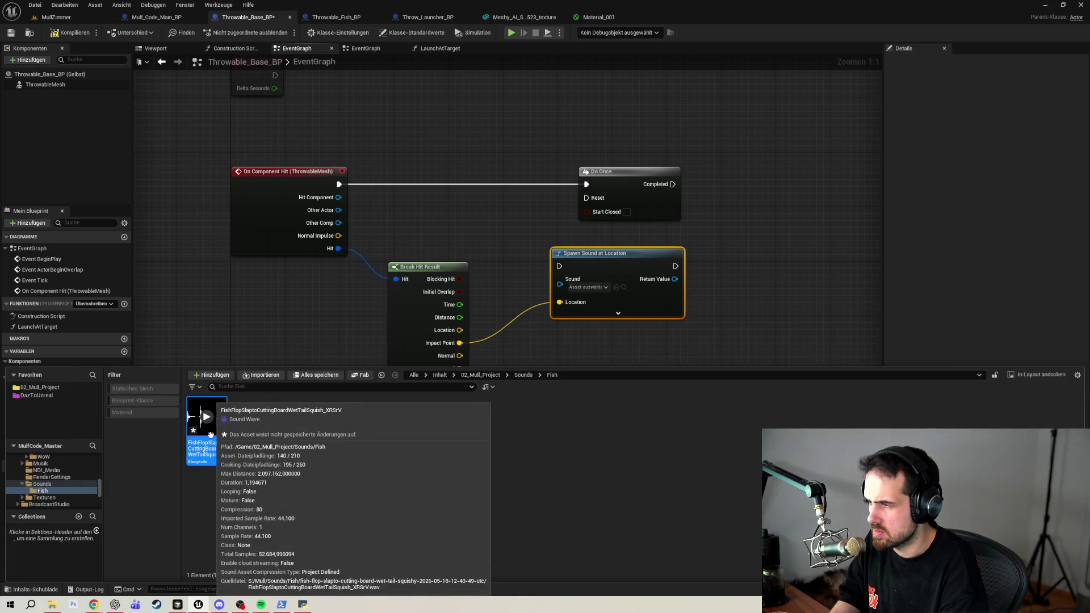
pyautogui.rightClick(213, 430)
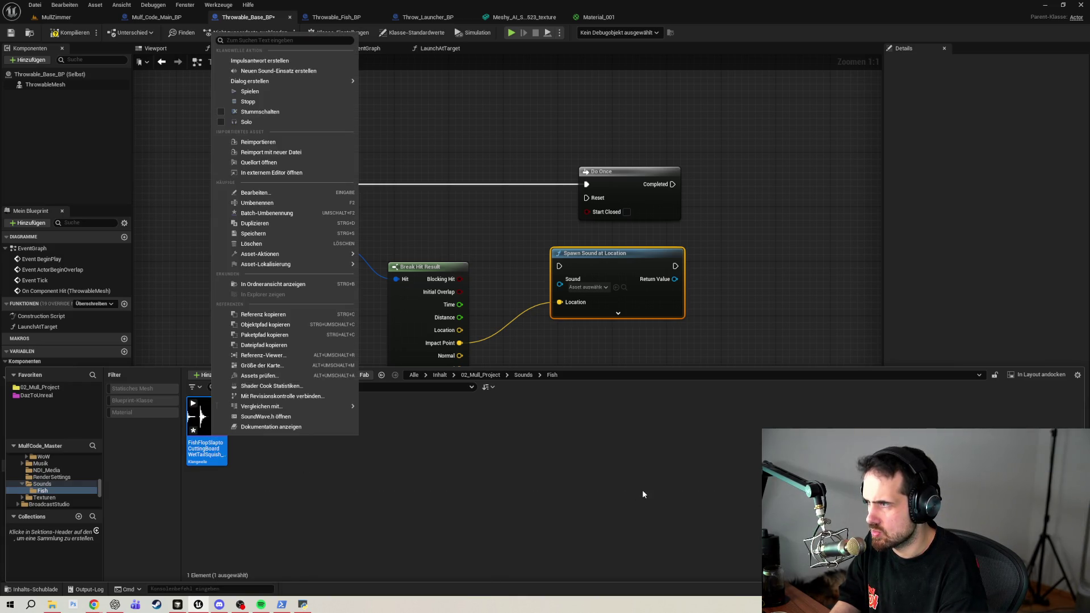
pyautogui.click(263, 194)
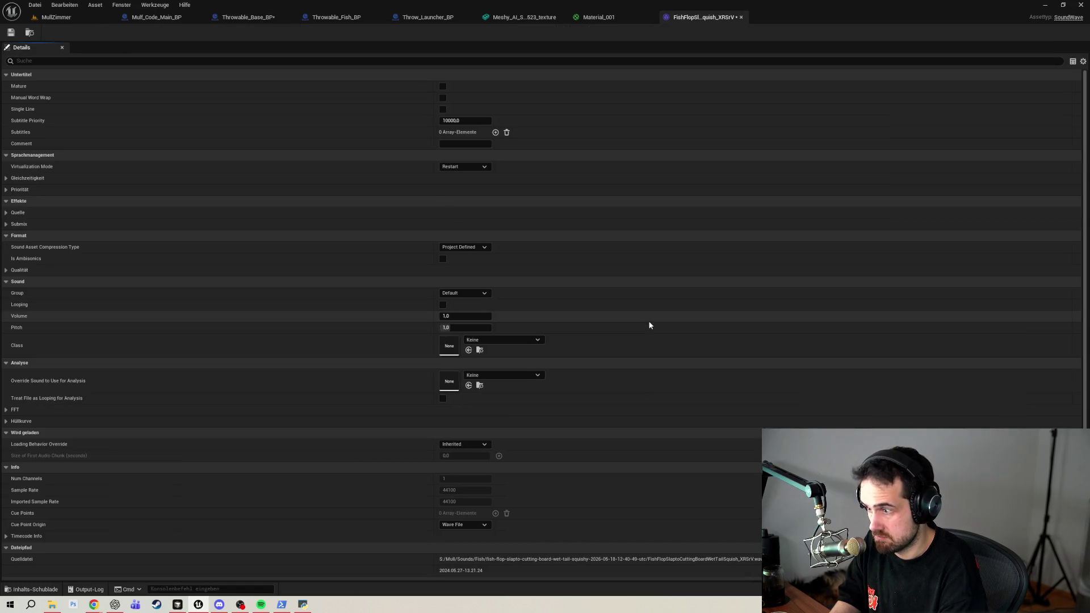
# Review the sound wave's details (volume 1.0, pitch 1.0, mono 44100 Hz) and close its editor.
pyautogui.scroll(-3, 650, 325)
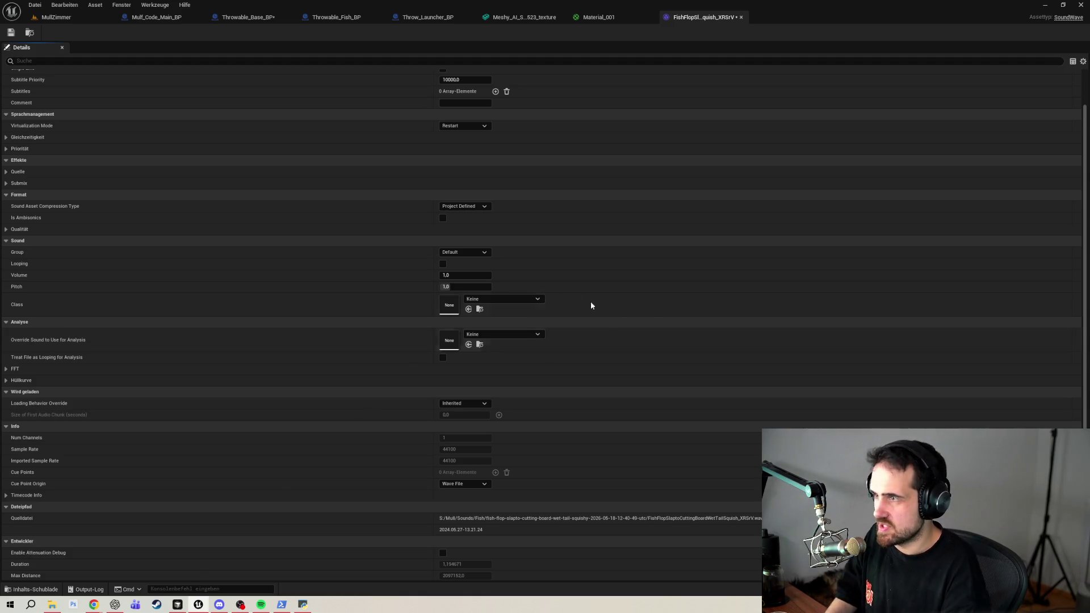
pyautogui.scroll(2, 247, 239)
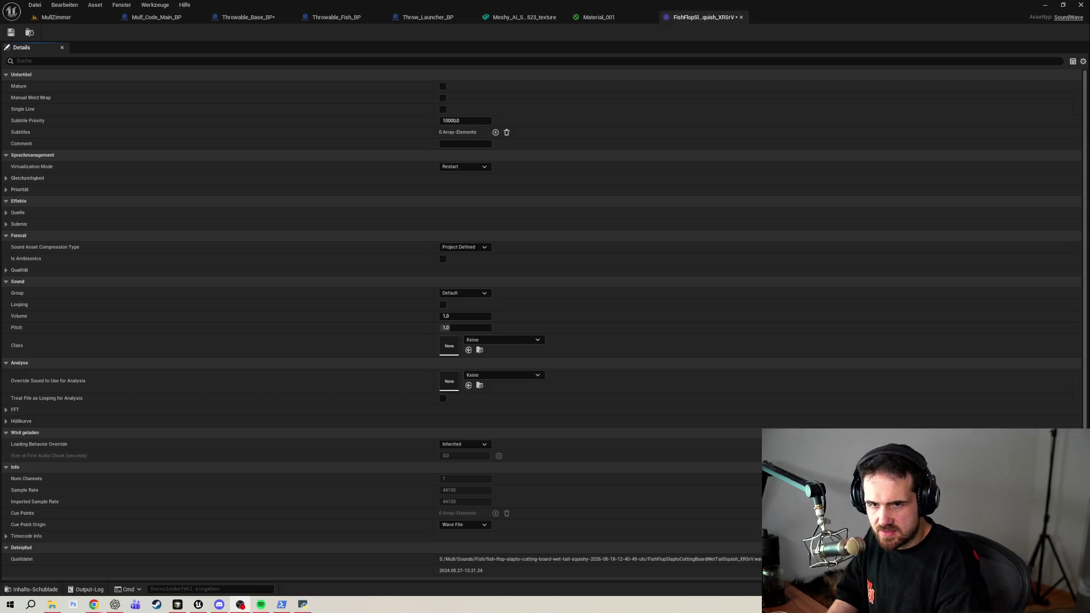
pyautogui.click(741, 17)
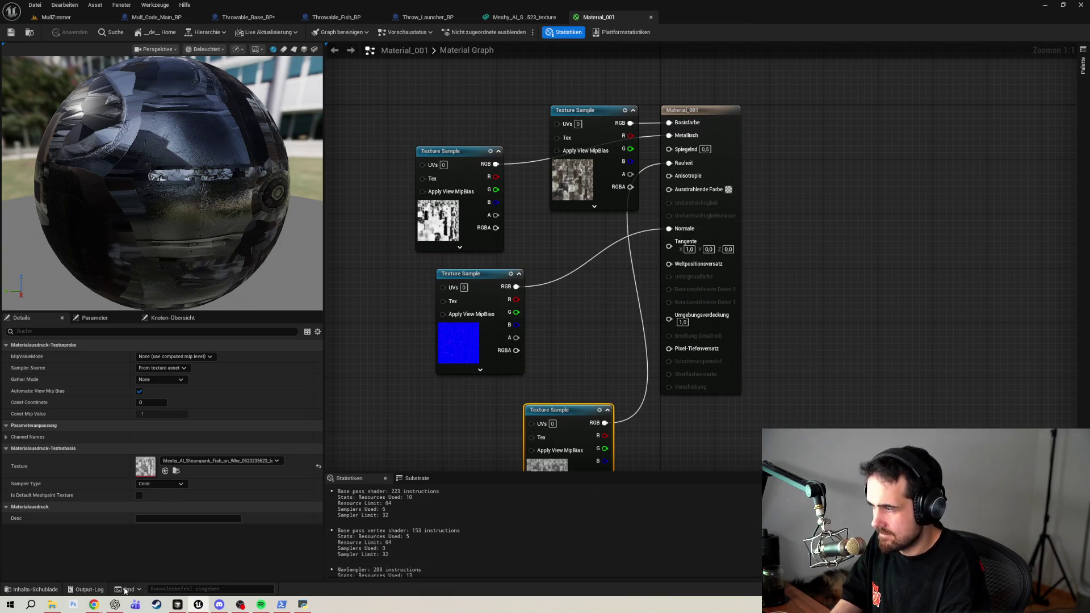
# Show the Fish folder, then launch Adobe Audition from Windows search.
pyautogui.click(35, 590)
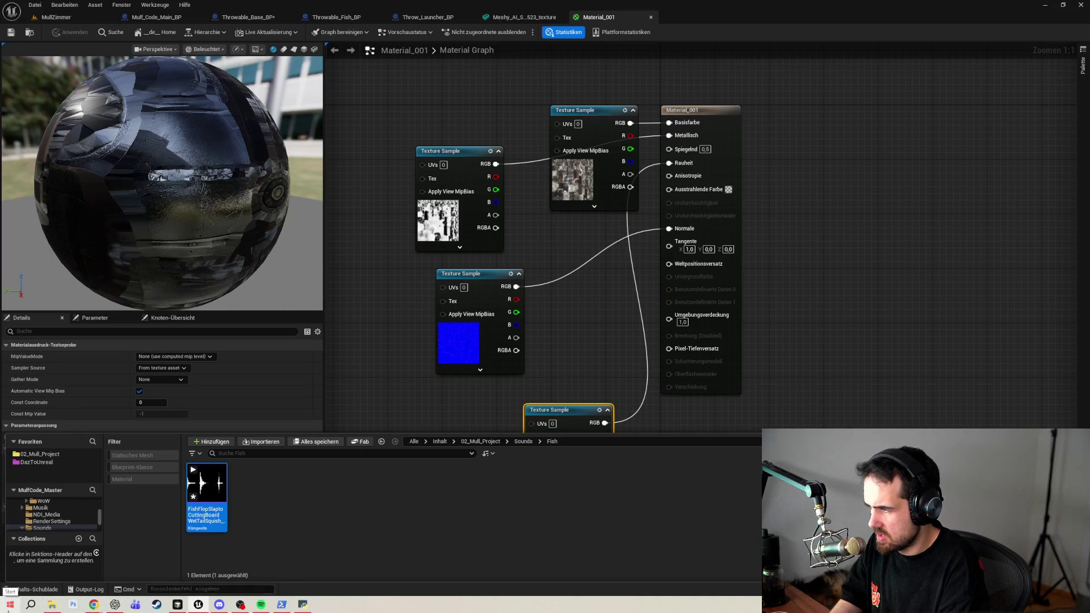
pyautogui.click(11, 604)
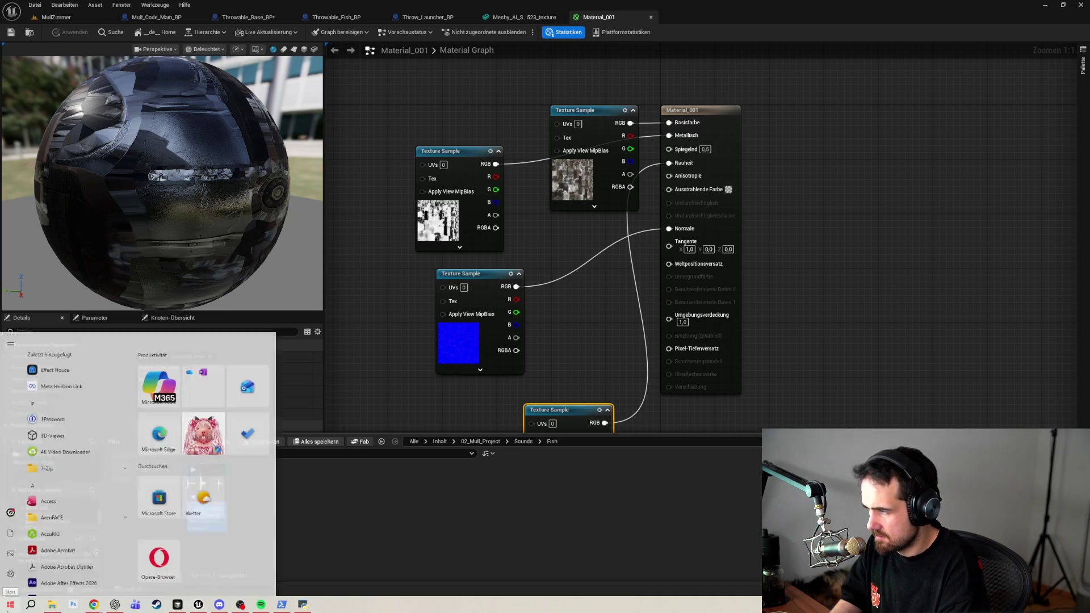
pyautogui.click(16, 607)
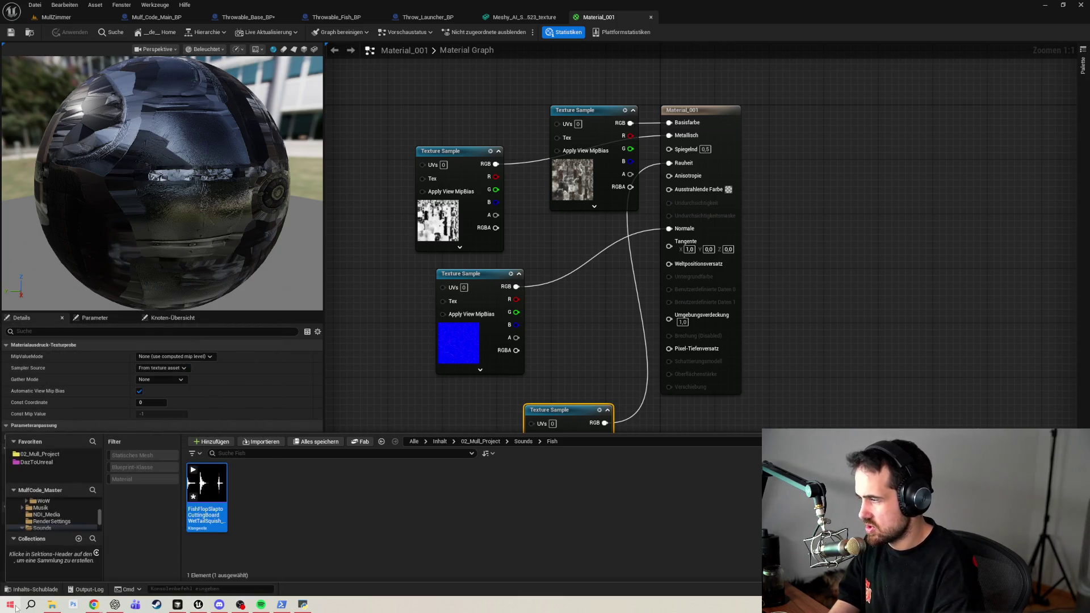
pyautogui.click(16, 607)
pyautogui.write('adobe')
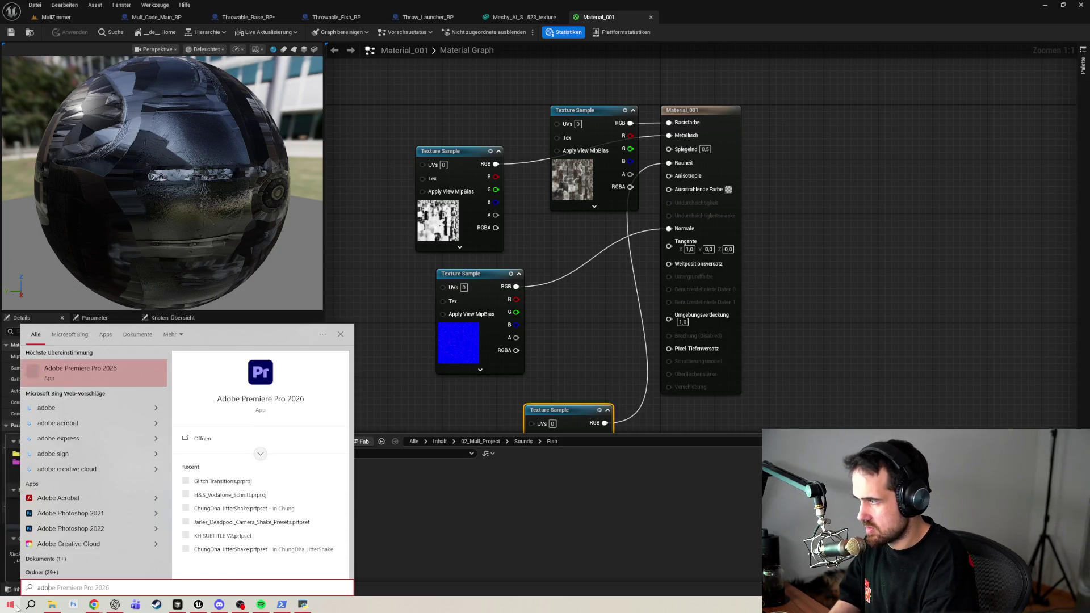
pyautogui.write(' au')
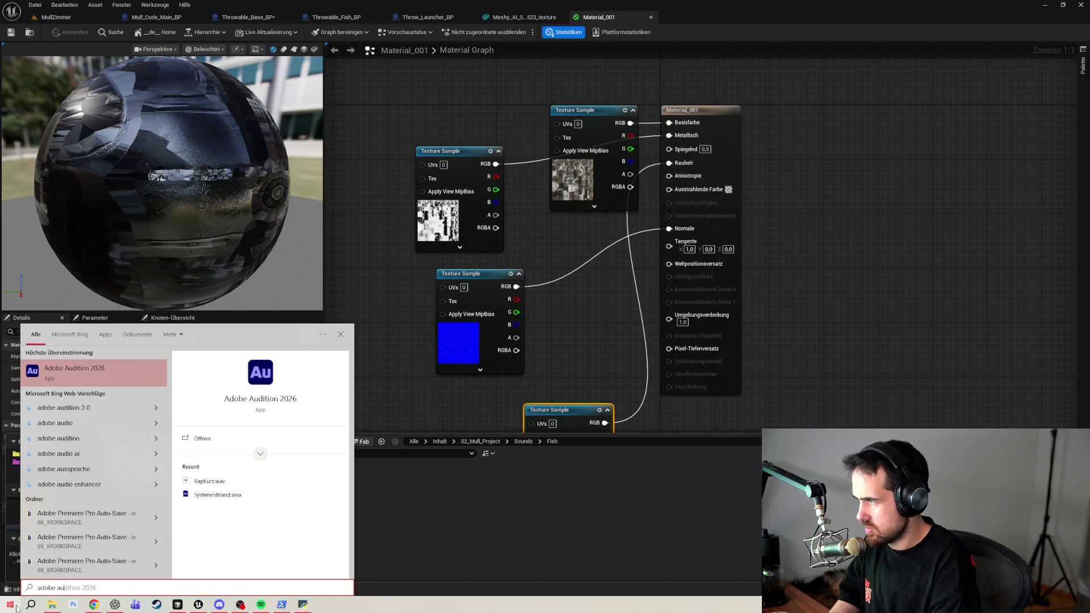
pyautogui.press('Return')
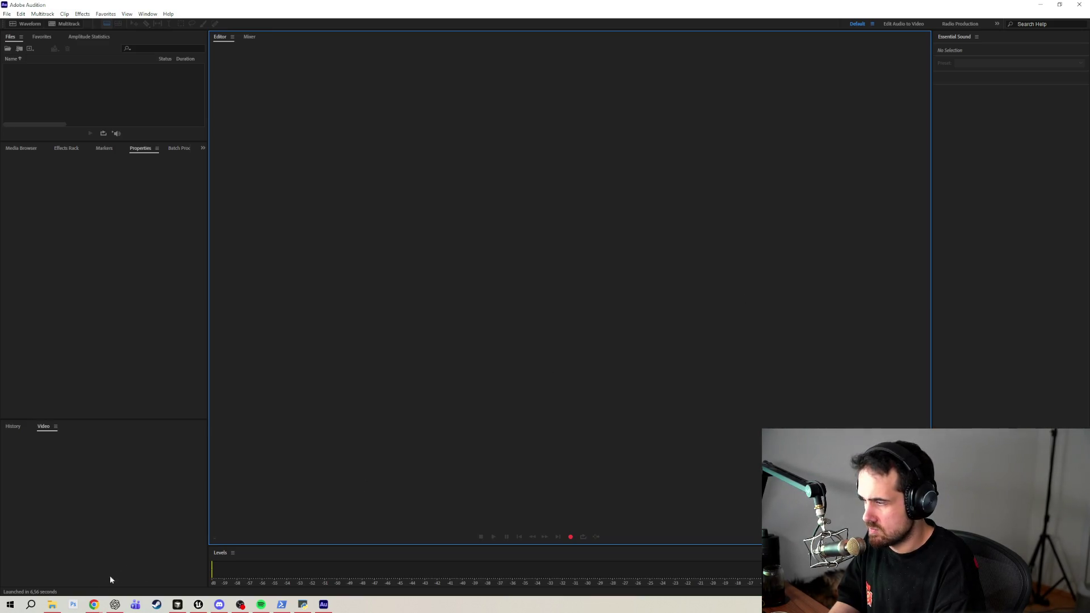
# Import the fish flop wav into Audition and open its waveform.
pyautogui.click(52, 605)
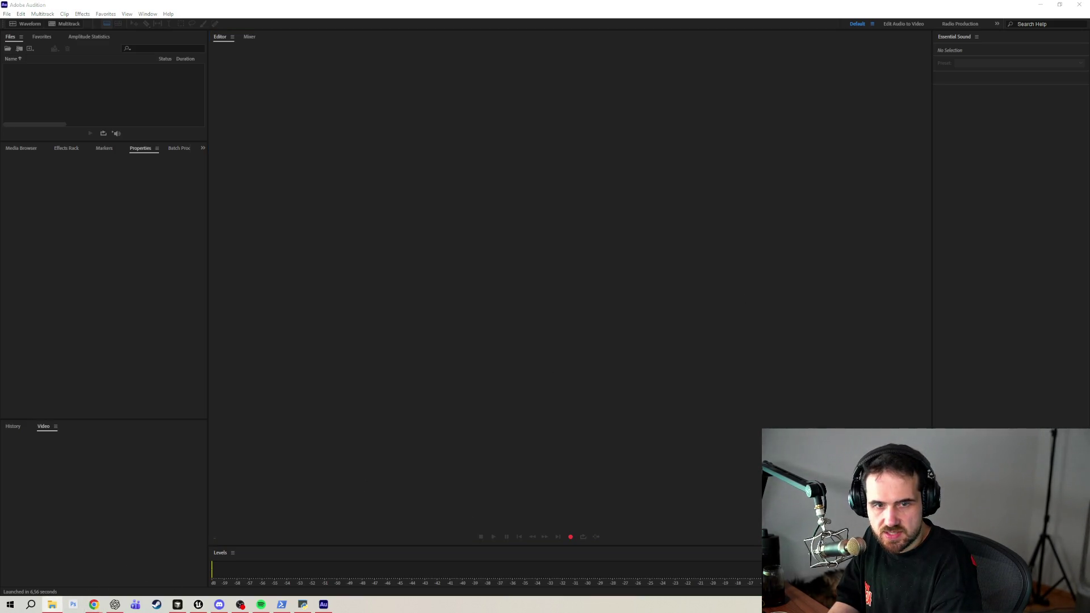
pyautogui.moveTo(1089, 330)
pyautogui.mouseDown()
pyautogui.moveTo(756, 351)
pyautogui.moveTo(171, 287)
pyautogui.moveTo(63, 93)
pyautogui.mouseUp()
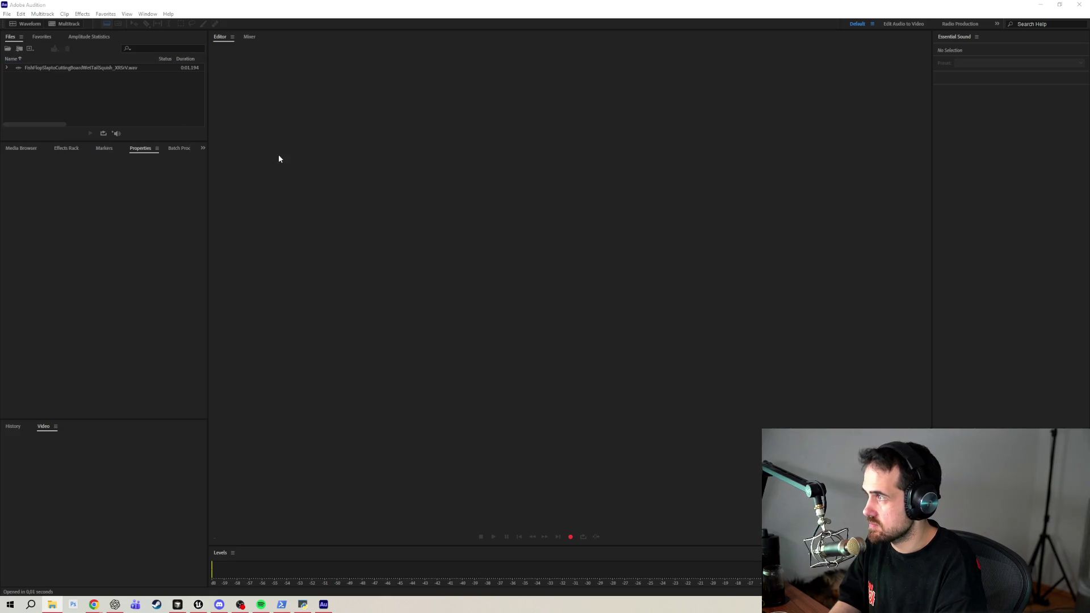
pyautogui.doubleClick(68, 69)
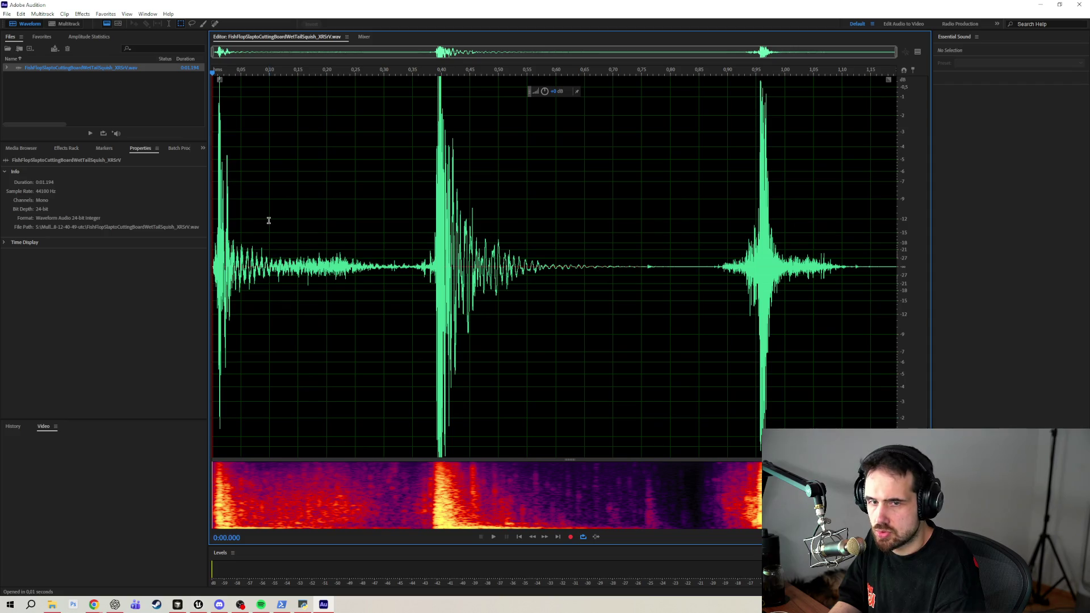
# Play the recording from several points to locate the first, middle and final slaps.
pyautogui.press('space')
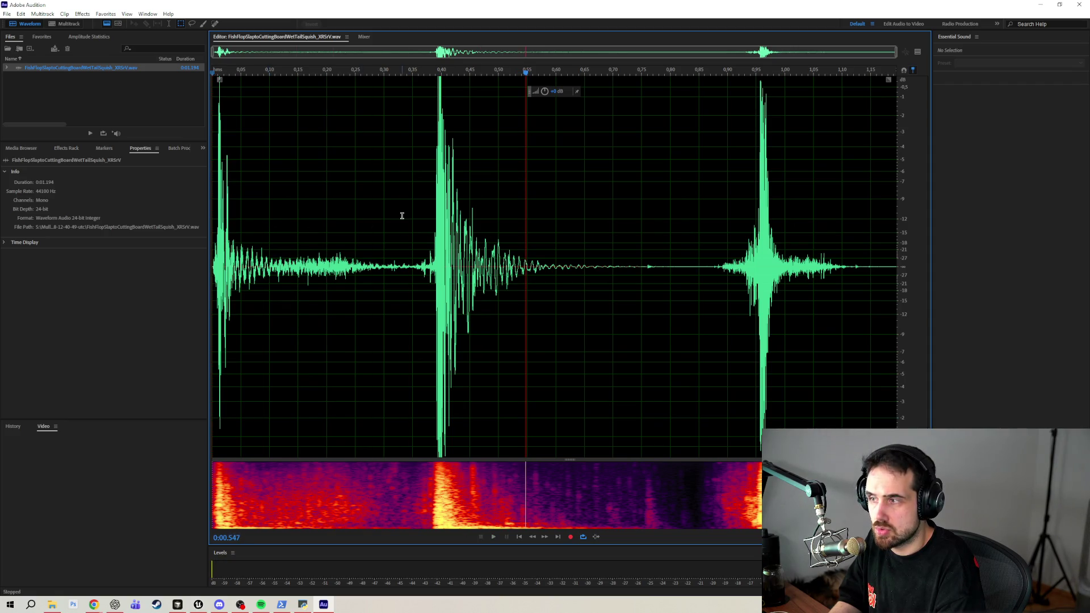
pyautogui.click(402, 216)
pyautogui.press('space')
pyautogui.click(342, 230)
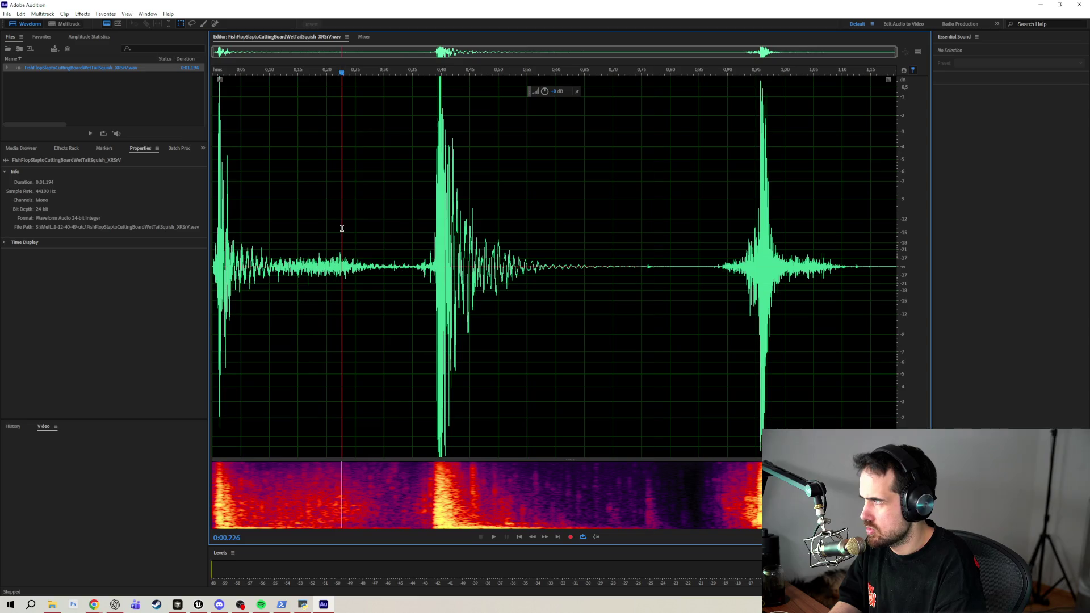
pyautogui.press('space')
pyautogui.press('space')
pyautogui.press('space')
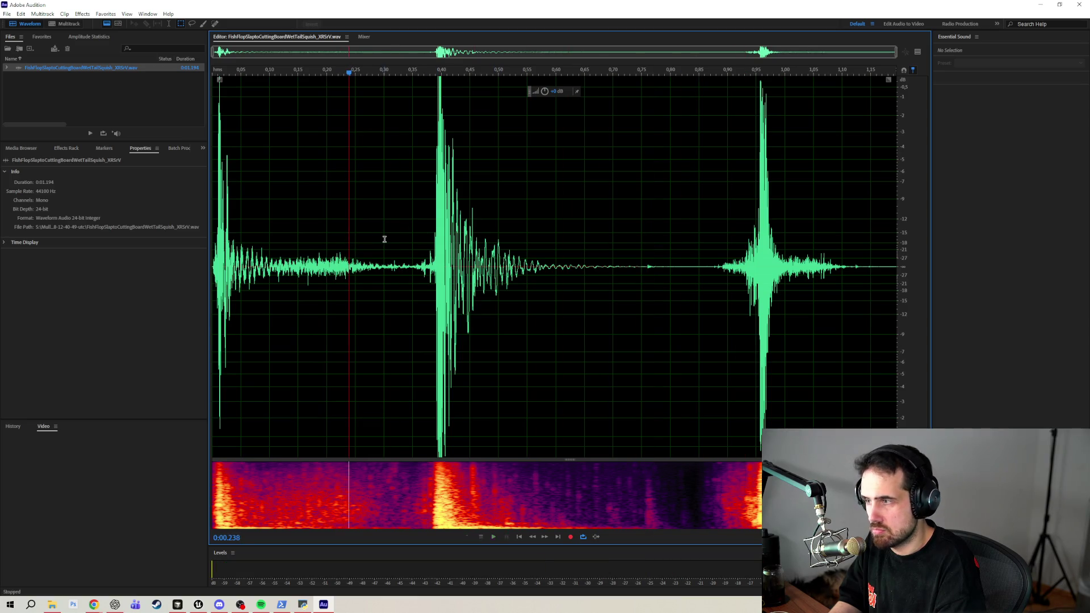
pyautogui.press('space')
pyautogui.click(694, 251)
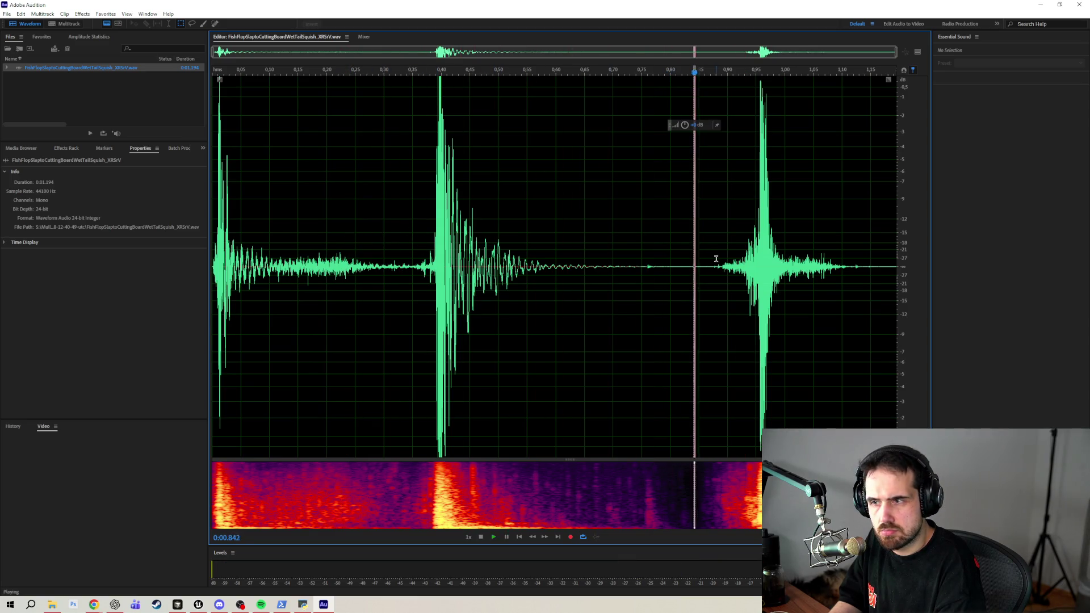
pyautogui.click(670, 251)
pyautogui.press('space')
pyautogui.click(668, 253)
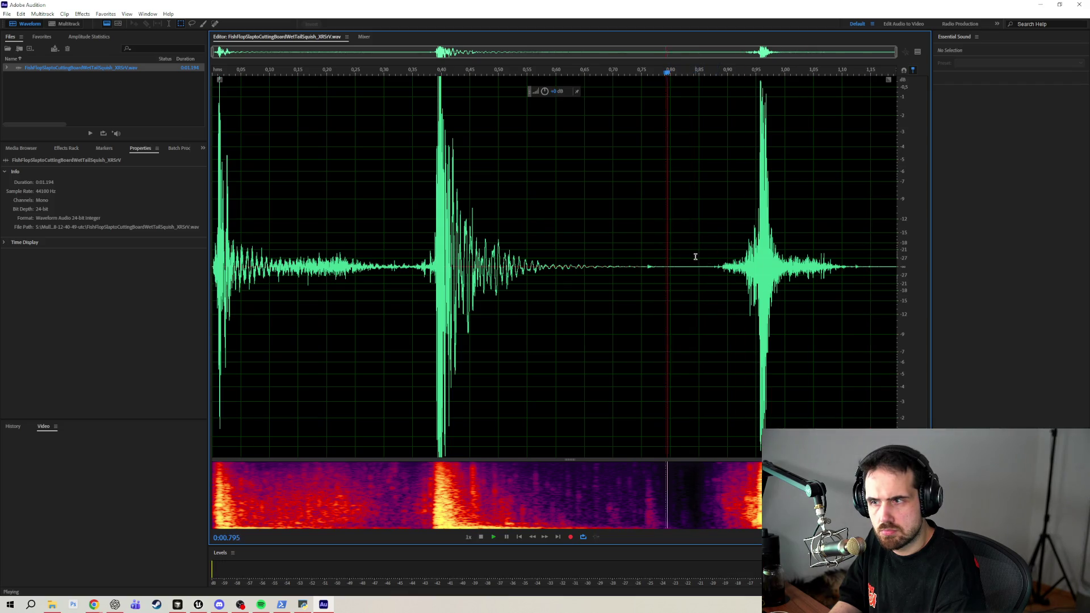
pyautogui.press('space')
pyautogui.click(648, 253)
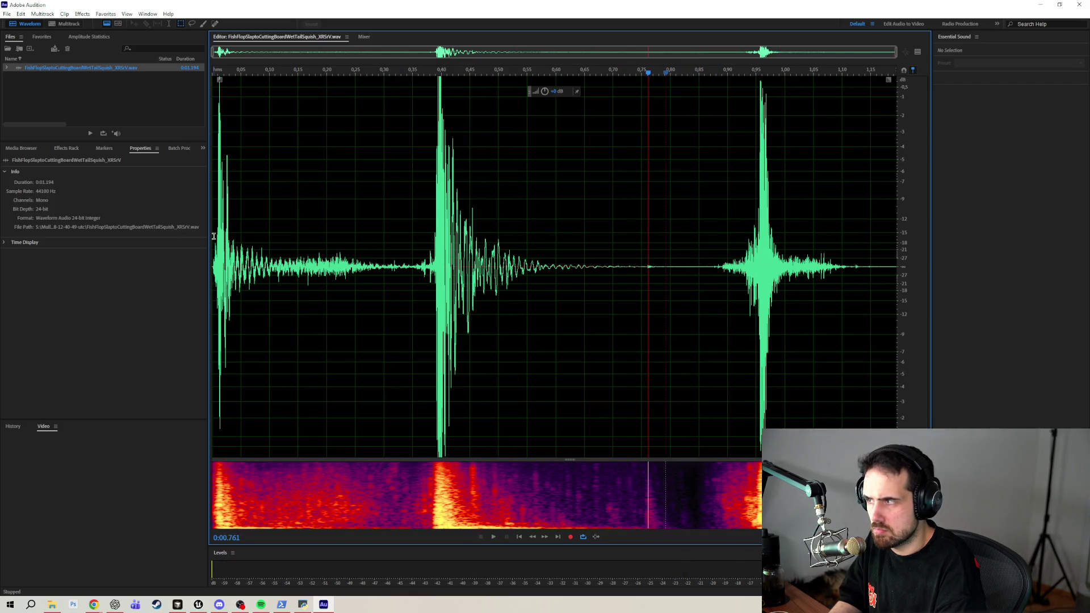
# Preview the selected first slap and the middle slap from about 0.31 s.
pyautogui.moveTo(389, 229); pyautogui.dragTo(221, 224)
pyautogui.press('space')
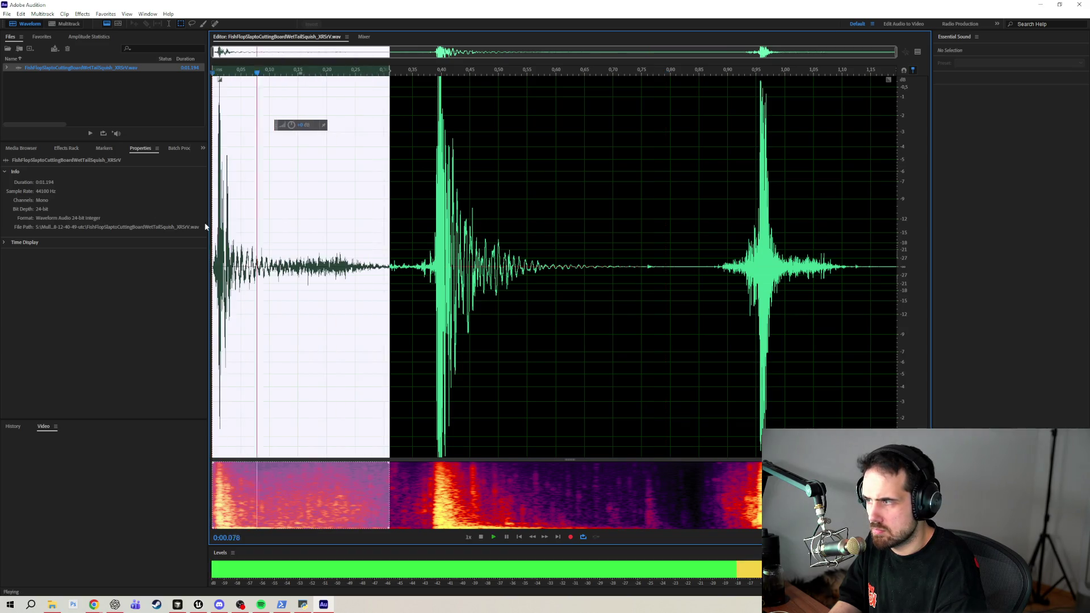
pyautogui.press('space')
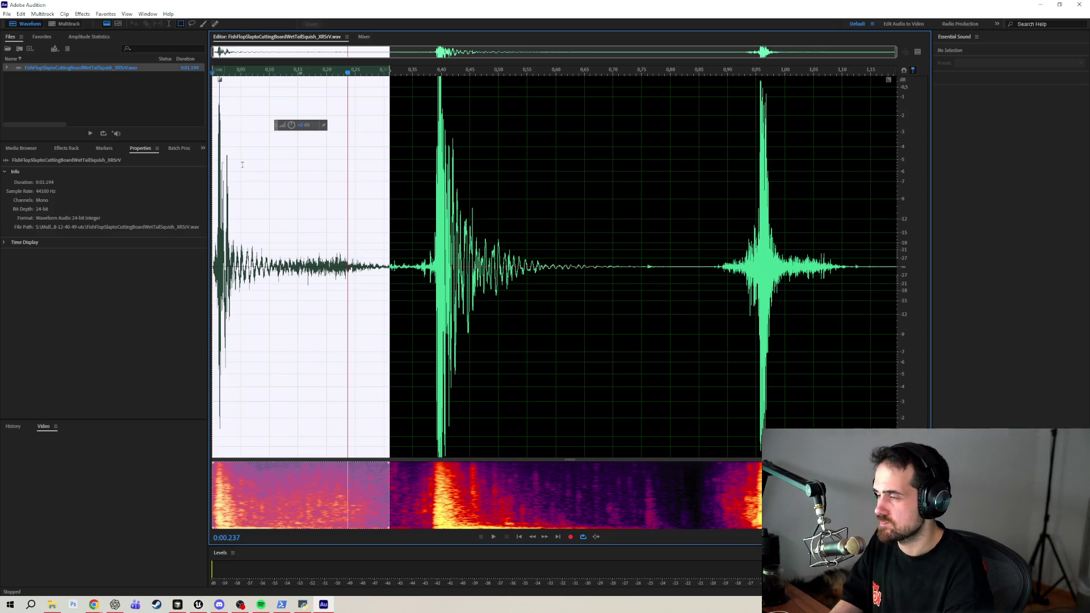
pyautogui.click(418, 216)
pyautogui.press('space')
pyautogui.press('space')
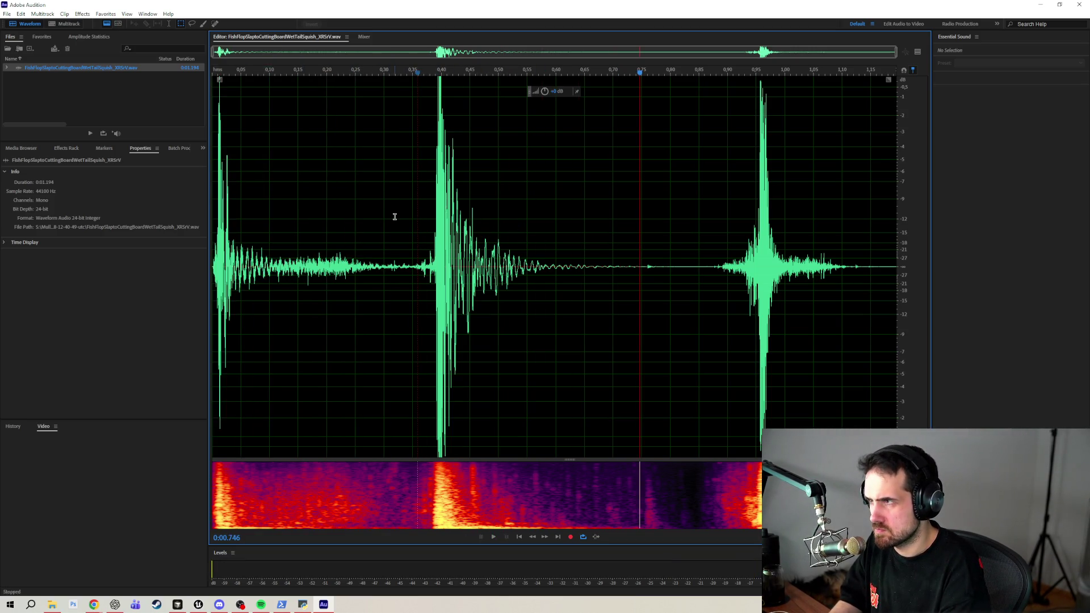
pyautogui.click(393, 193)
pyautogui.press('space')
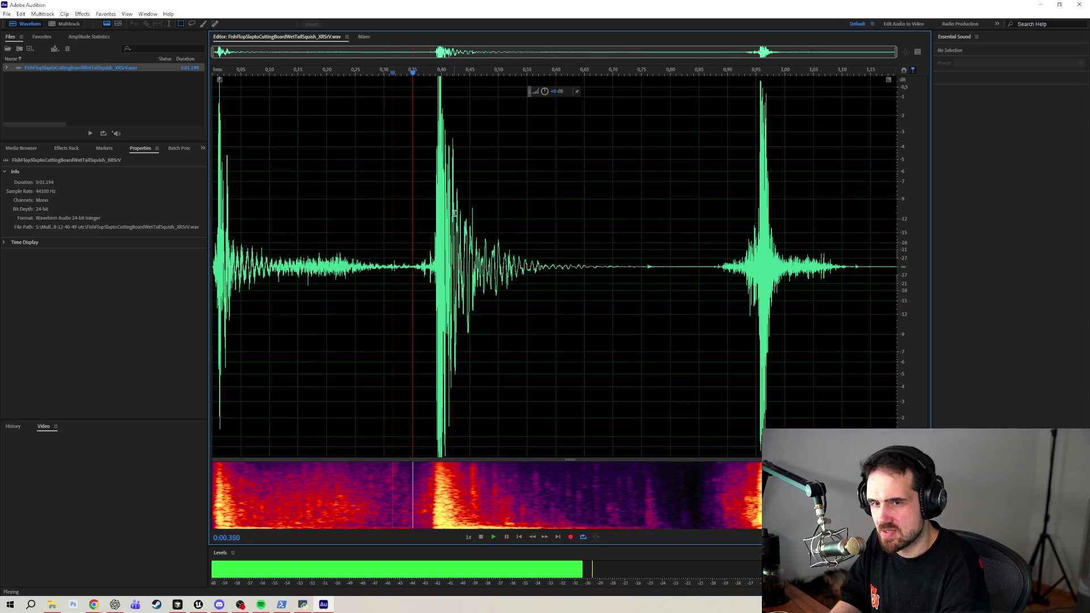
pyautogui.press('space')
# Preview selections of the opening 0.30 s and the final slap from about 0.88 s.
pyautogui.moveTo(384, 252); pyautogui.dragTo(214, 250)
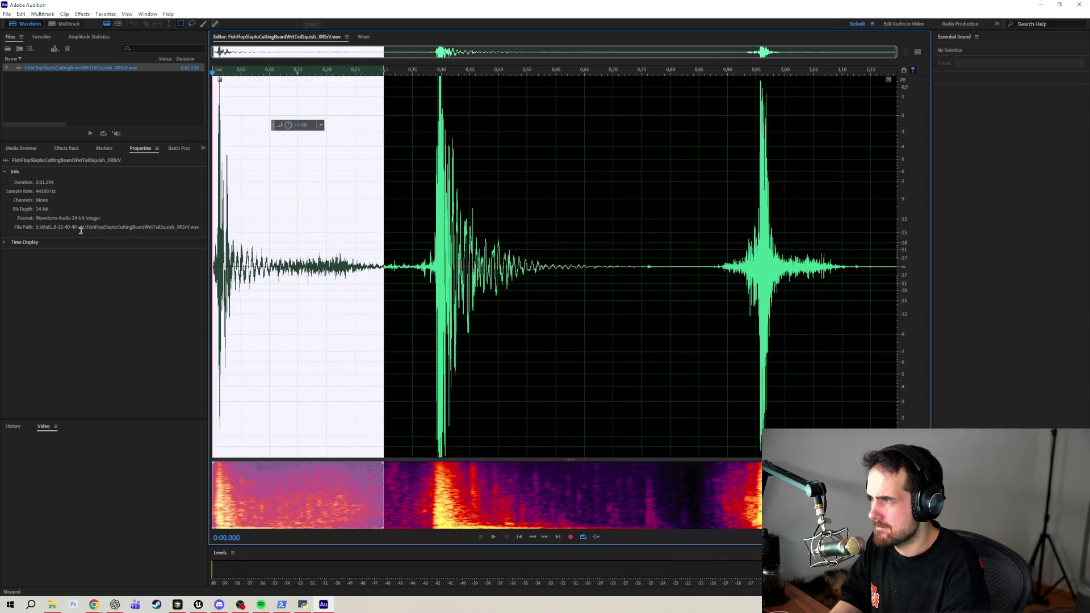
pyautogui.press('space')
pyautogui.press('space')
pyautogui.click(702, 263)
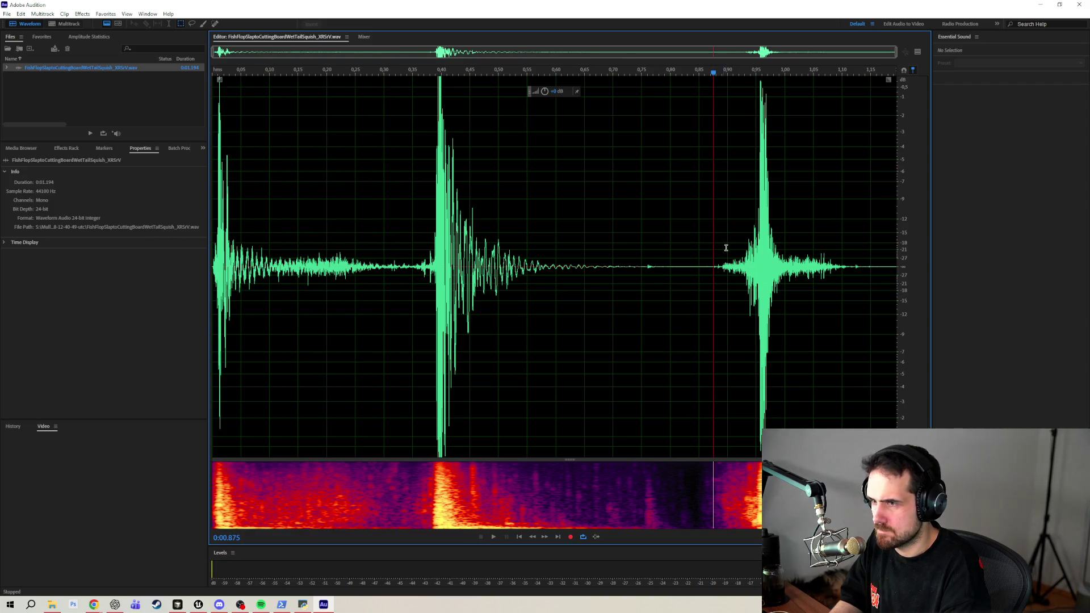
pyautogui.moveTo(719, 250); pyautogui.dragTo(905, 269)
pyautogui.press('space')
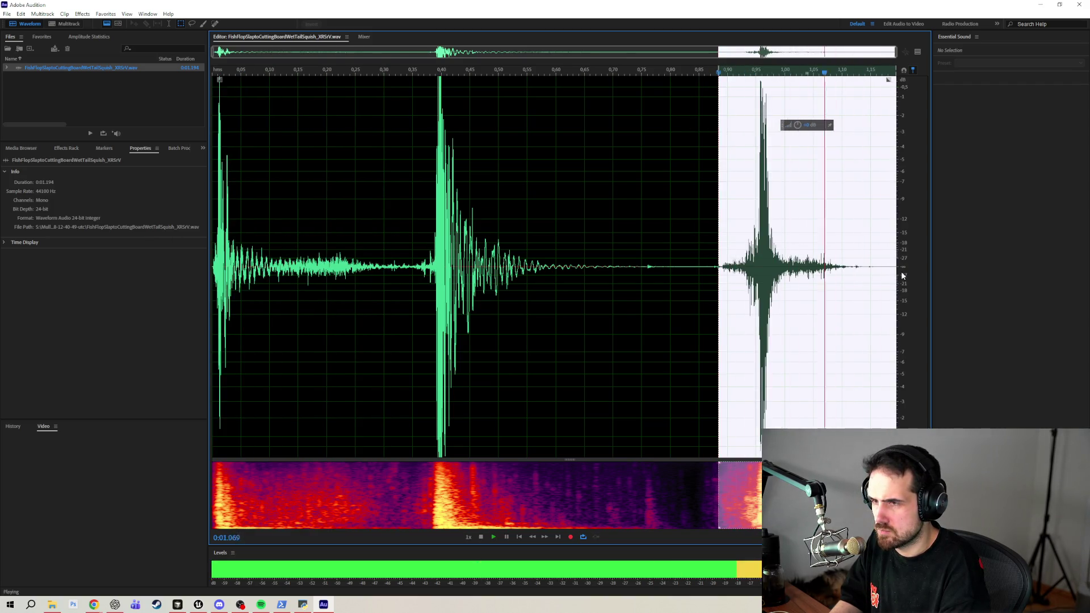
pyautogui.press('space')
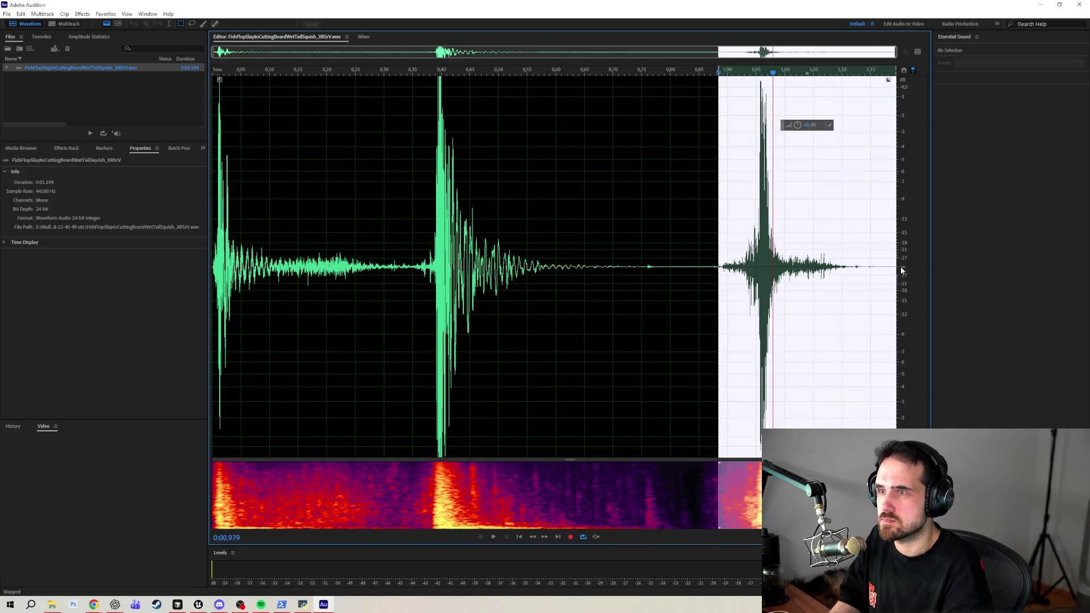
pyautogui.moveTo(718, 260); pyautogui.dragTo(704, 256)
pyautogui.press('space')
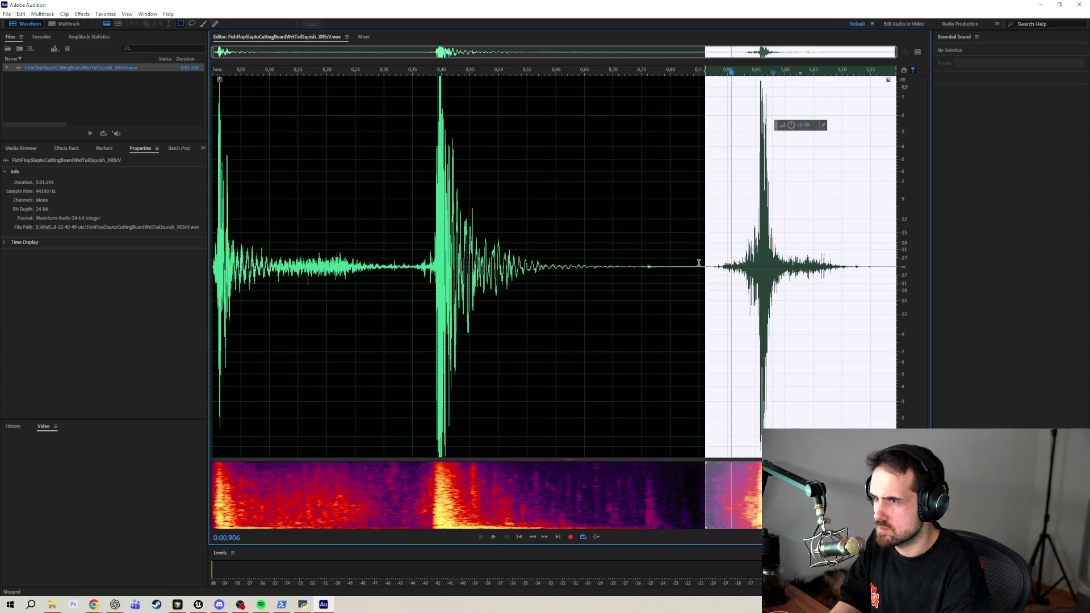
# Delete the audio around the middle slap, leaving a 0.340 s clip, and select it all.
pyautogui.moveTo(702, 263); pyautogui.dragTo(122, 248)
pyautogui.press('Delete')
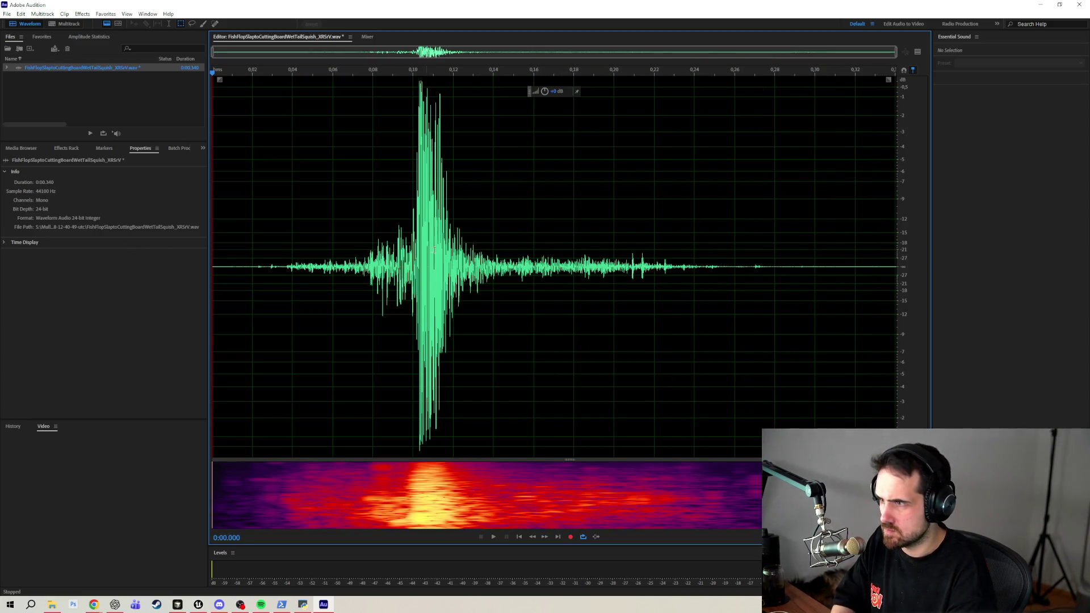
pyautogui.moveTo(255, 224); pyautogui.dragTo(701, 242)
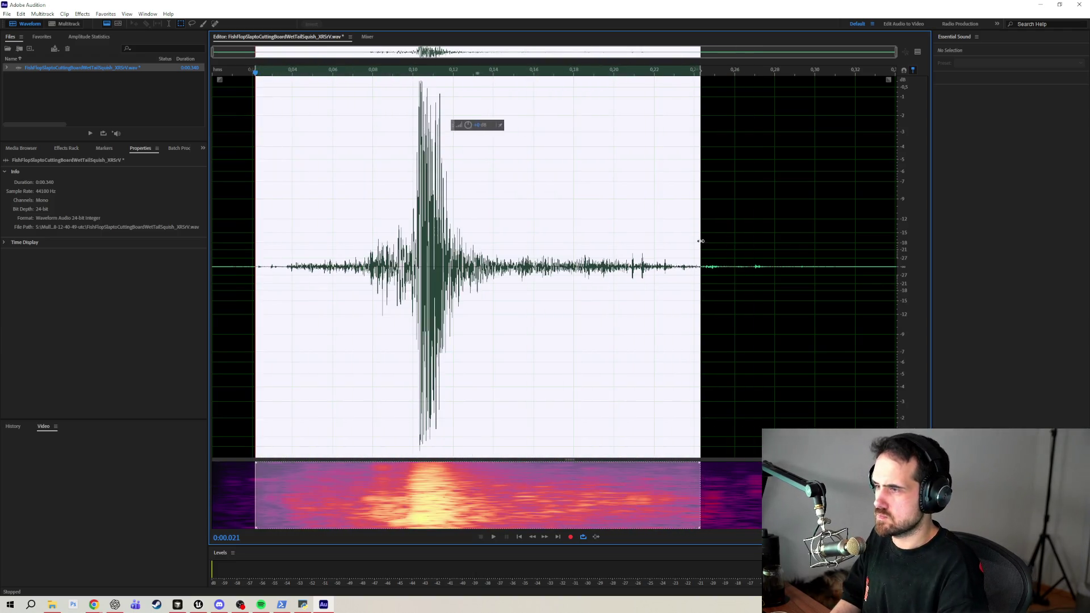
pyautogui.hotkey('ctrl', 'a')
pyautogui.click(82, 14)
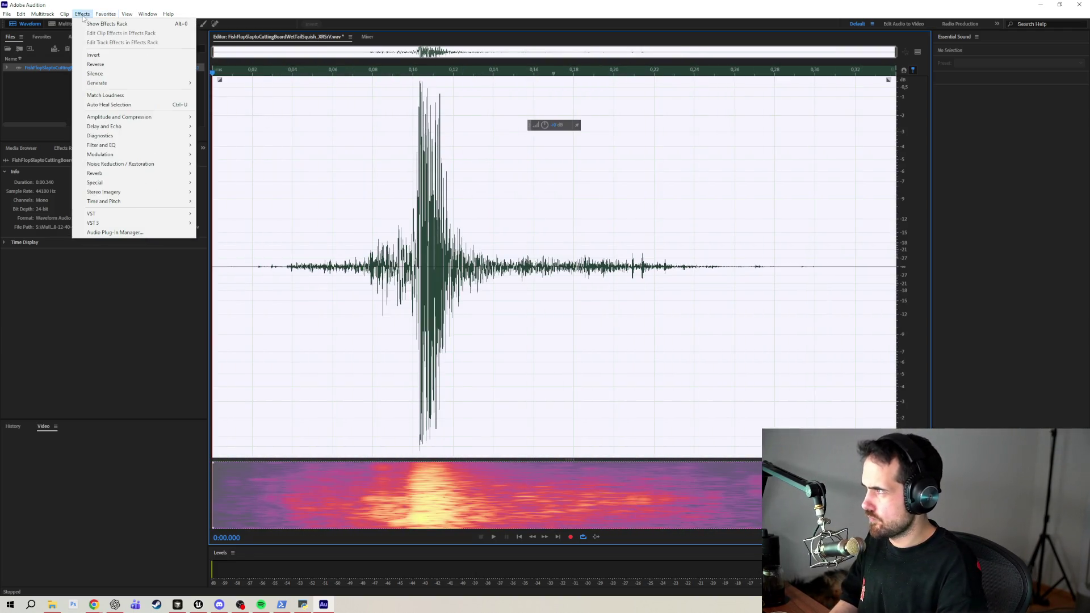
# Apply a Pitch Shifter from the Default preset at −5 semitones to the trimmed slap.
pyautogui.moveTo(161, 204)
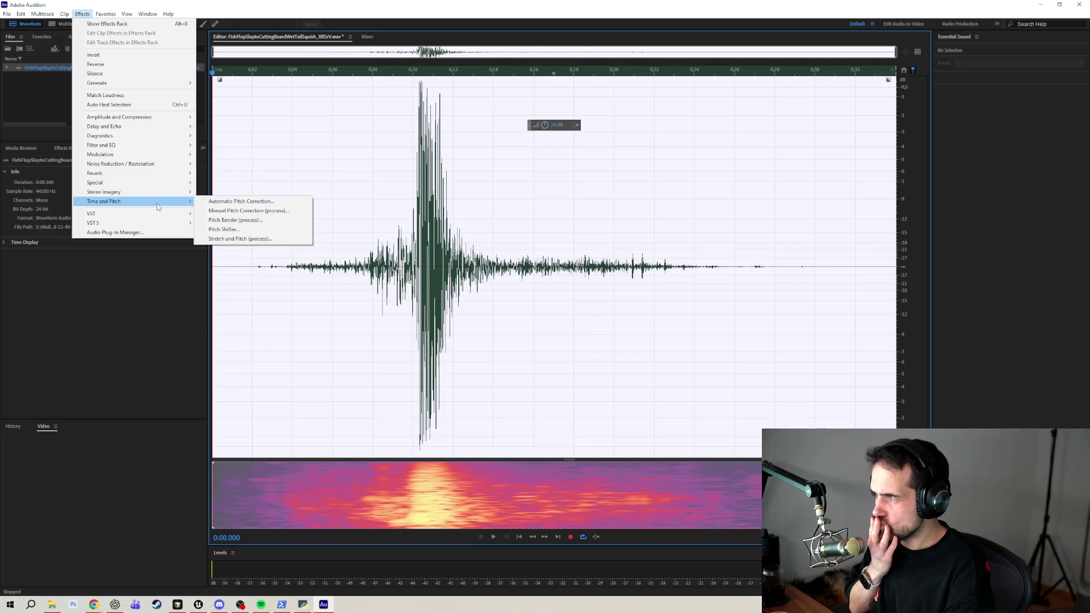
pyautogui.click(224, 228)
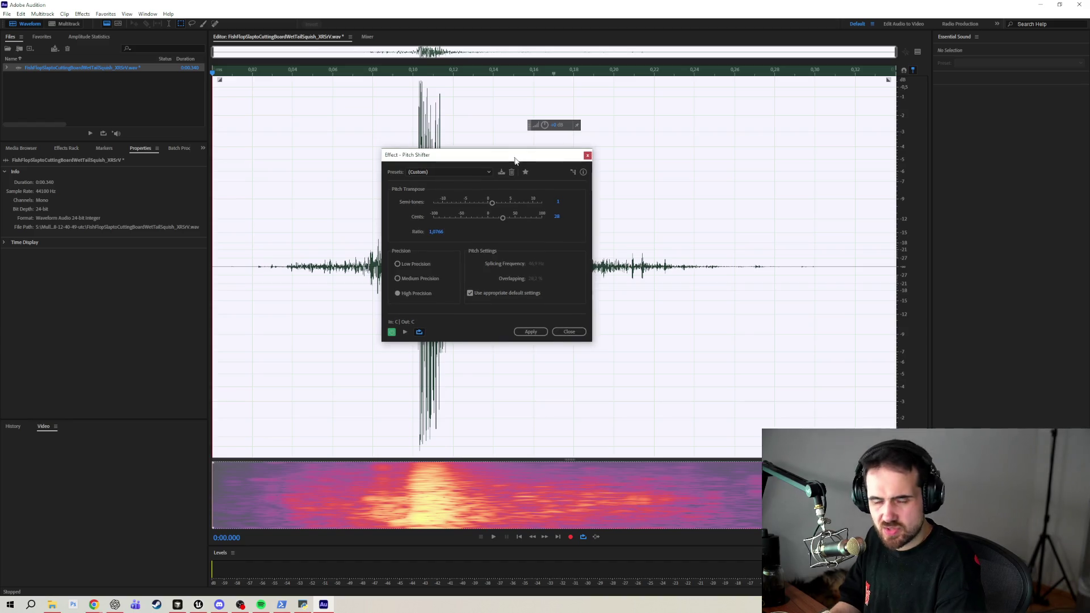
pyautogui.click(462, 202)
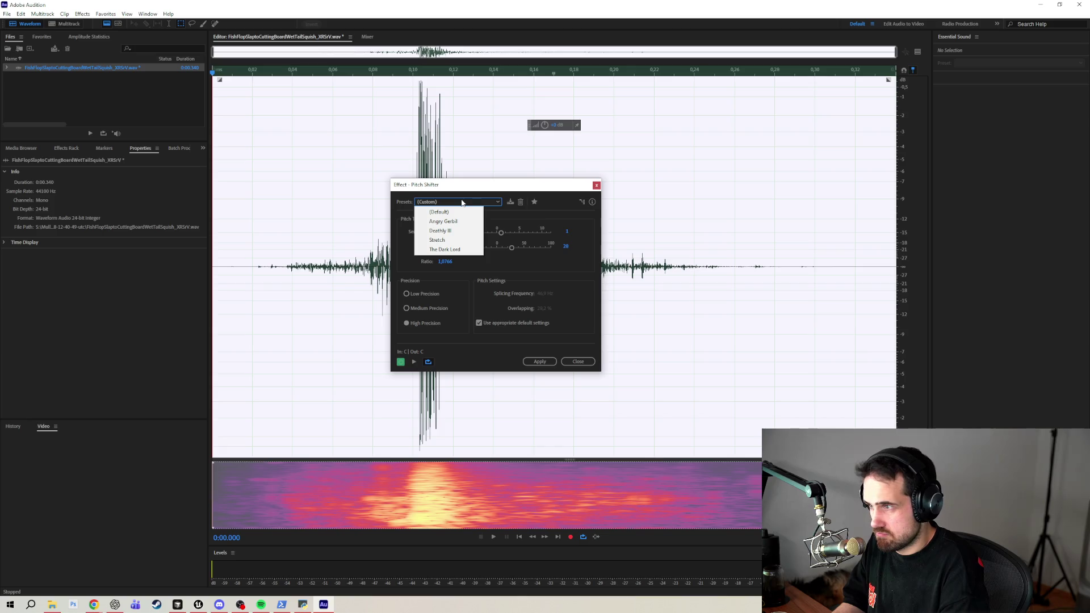
pyautogui.click(439, 212)
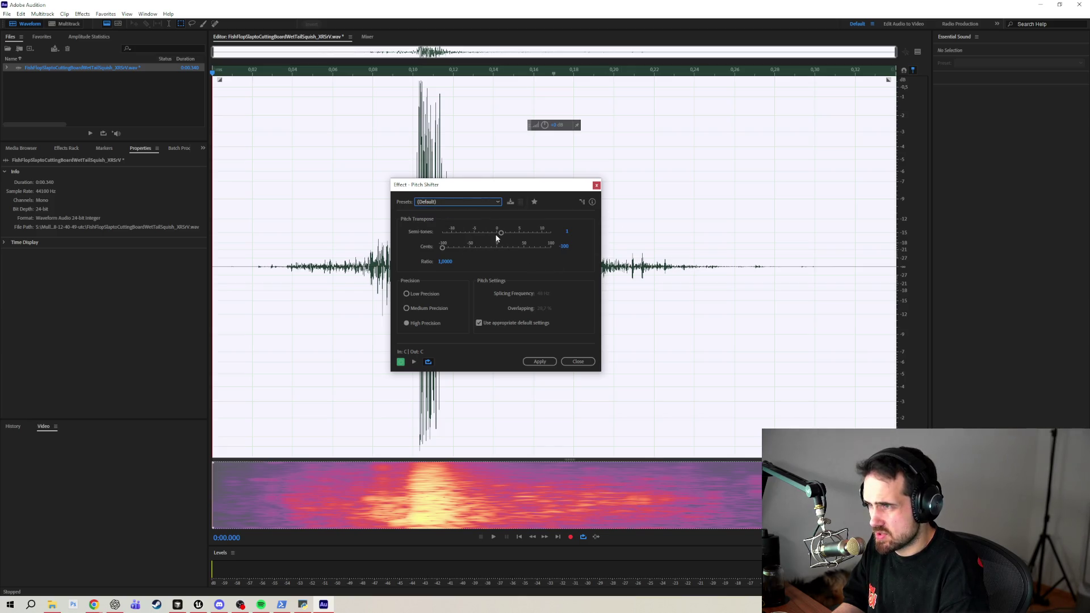
pyautogui.moveTo(500, 232)
pyautogui.mouseDown()
pyautogui.moveTo(491, 235)
pyautogui.moveTo(498, 254)
pyautogui.mouseUp()
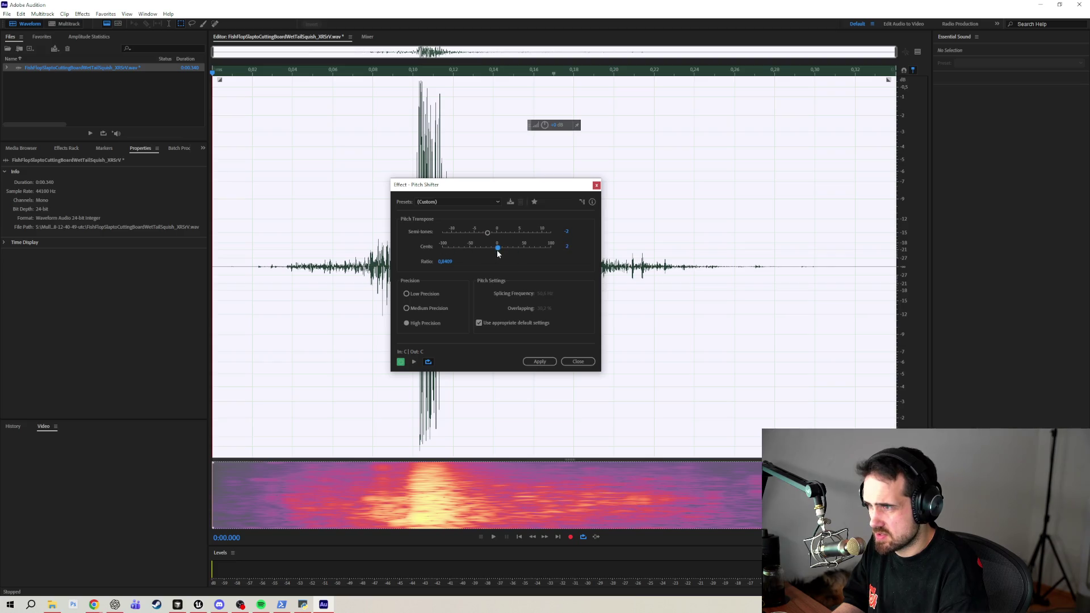
pyautogui.click(414, 362)
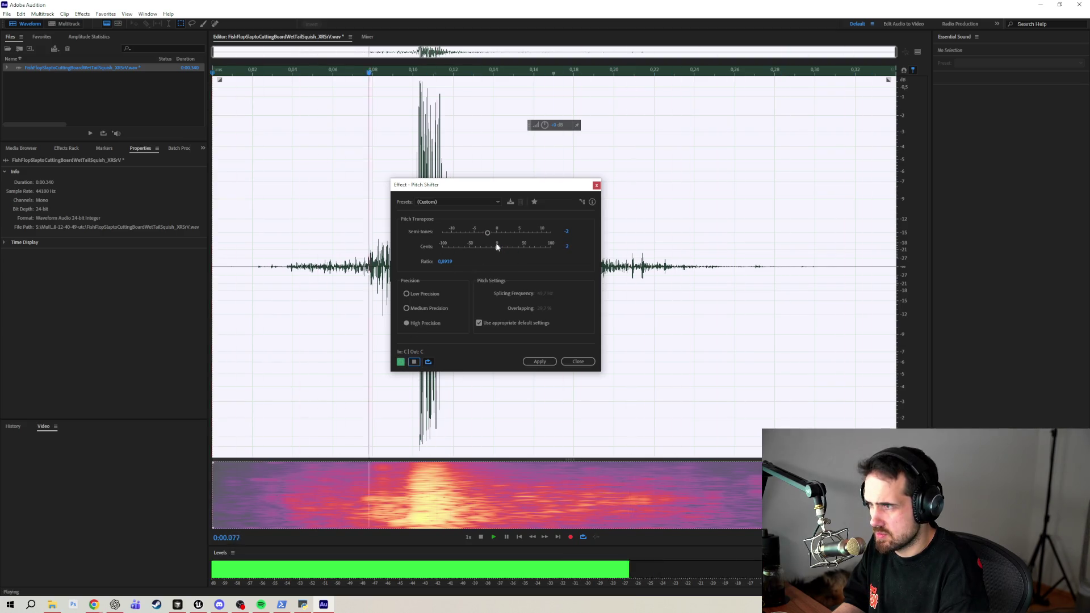
pyautogui.moveTo(487, 233); pyautogui.dragTo(474, 234)
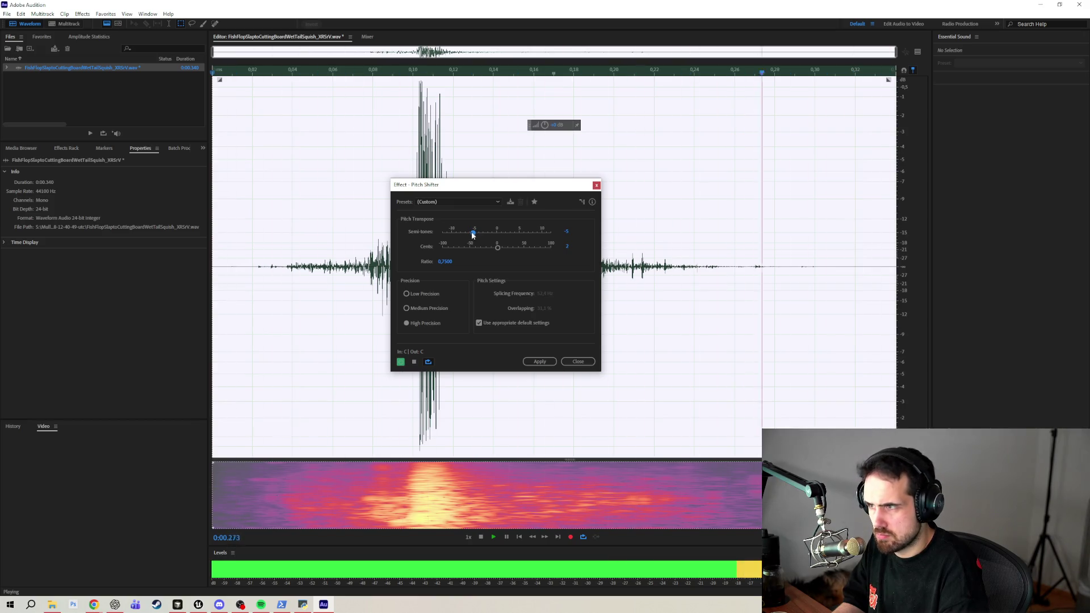
pyautogui.moveTo(471, 235)
pyautogui.mouseDown()
pyautogui.moveTo(460, 239)
pyautogui.moveTo(475, 236)
pyautogui.mouseUp()
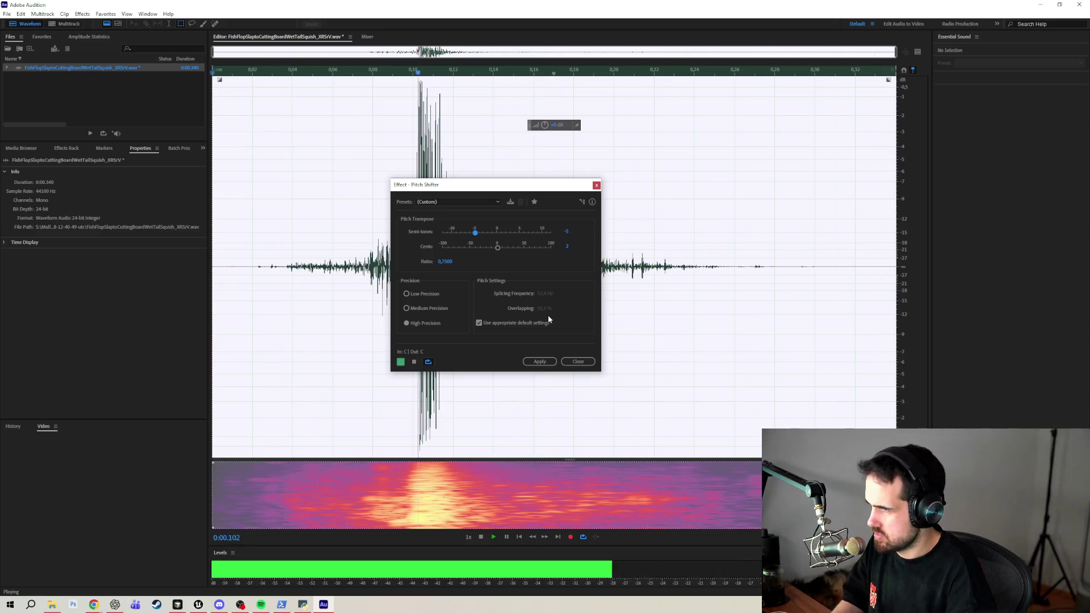
pyautogui.click(533, 364)
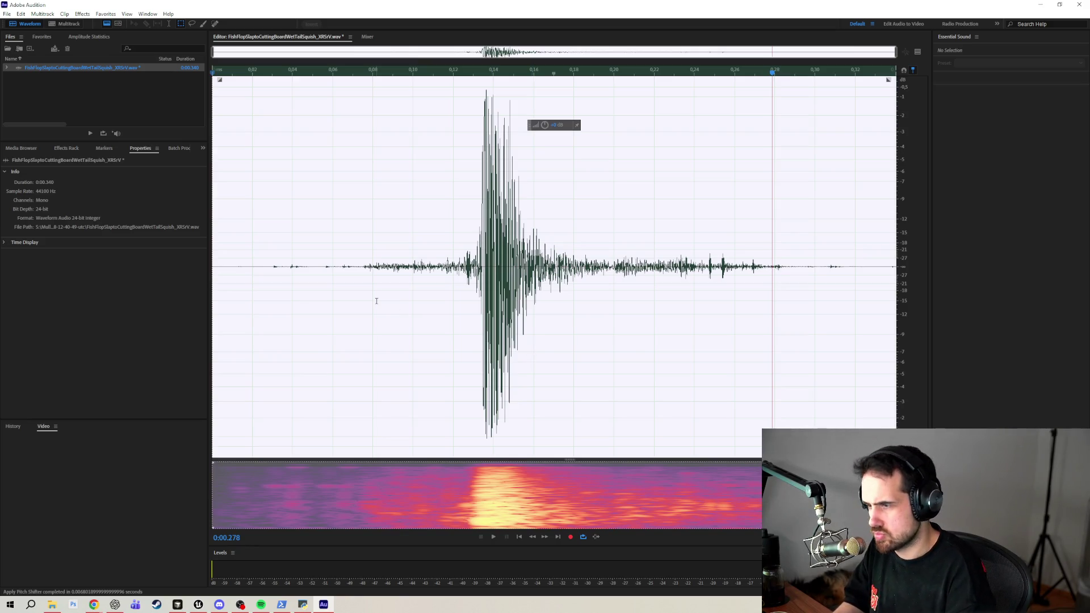
# Abandon an export, copy the pitch-shifted slap to the clipboard, and return to Unreal.
pyautogui.click(6, 14)
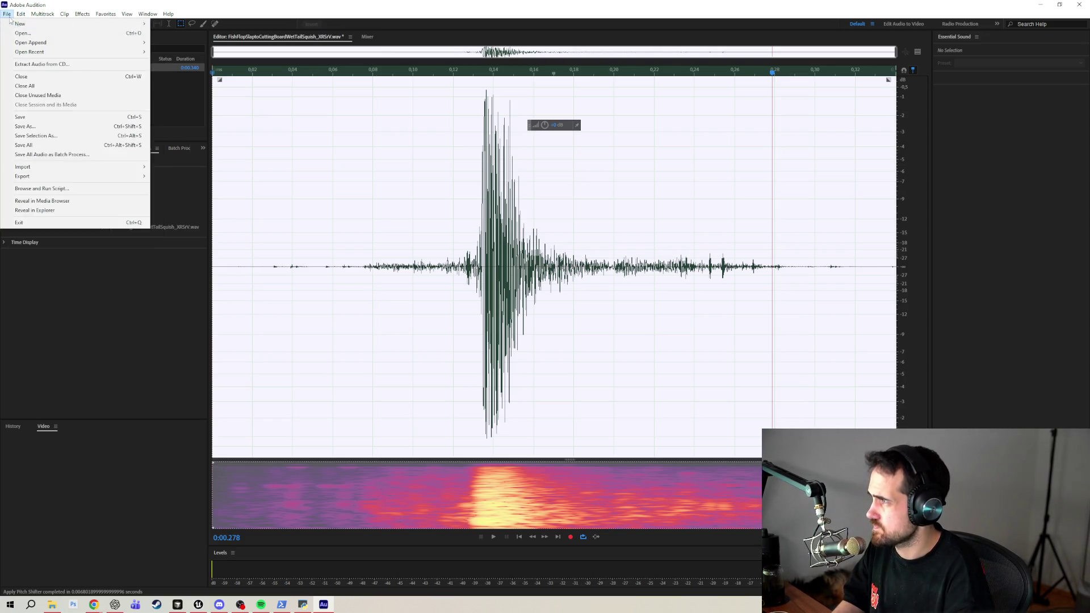
pyautogui.moveTo(46, 178)
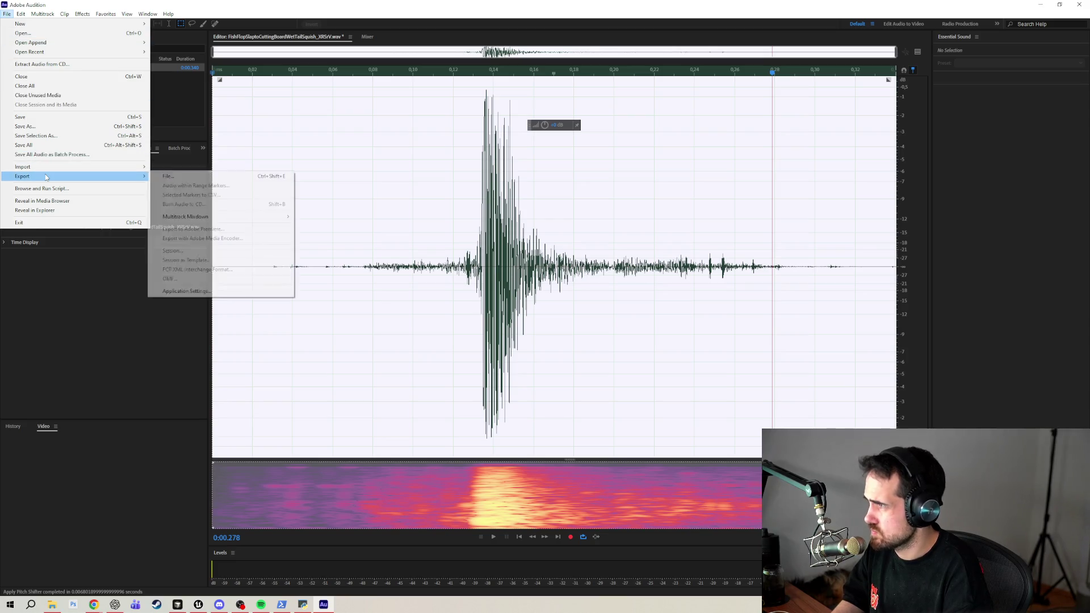
pyautogui.click(163, 177)
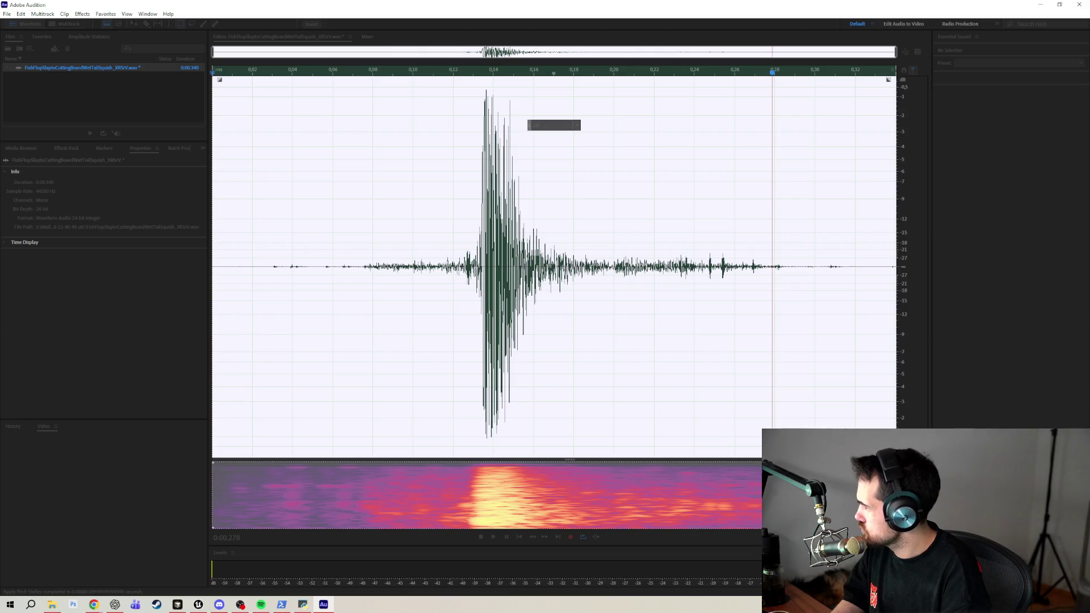
pyautogui.press('Escape')
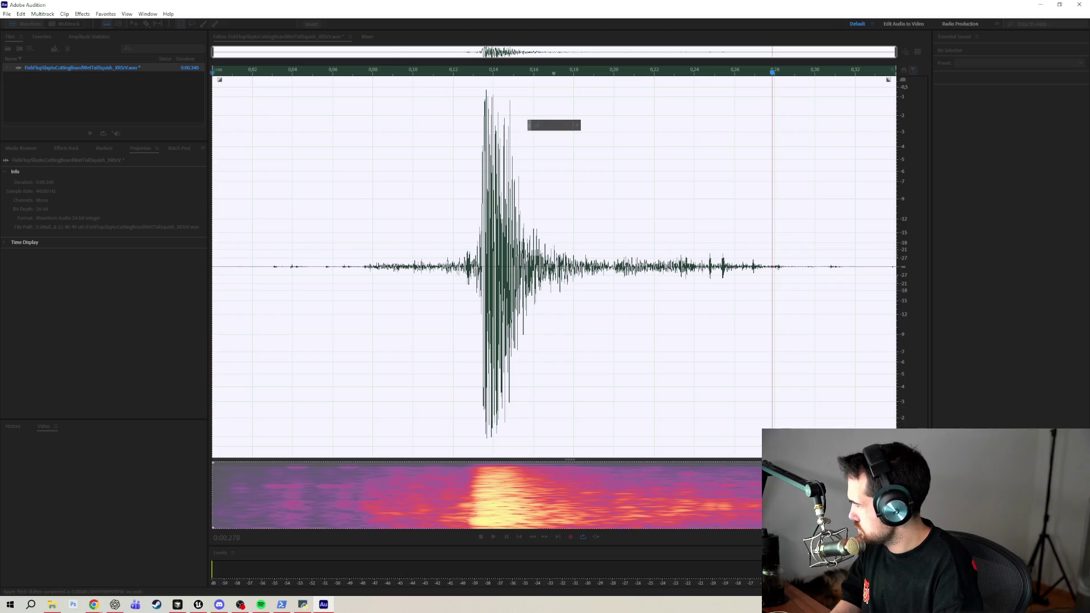
pyautogui.hotkey('ctrl', 'c')
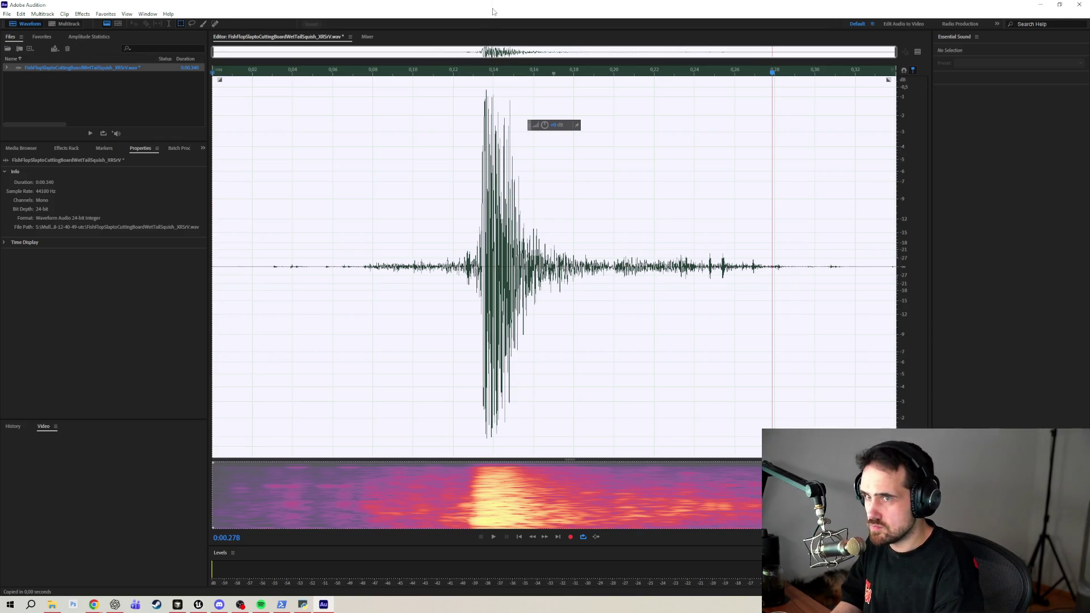
pyautogui.hotkey('alt', 'Tab')
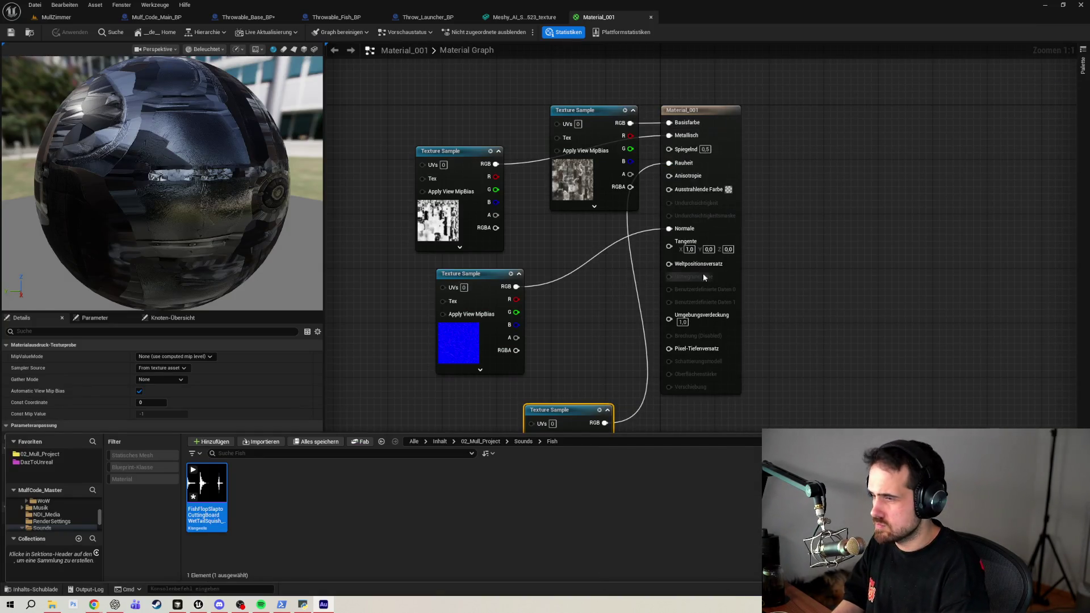
# Close the full-window asset browser and bring Throwable_Base_BP's EventGraph to the front.
pyautogui.click(277, 523)
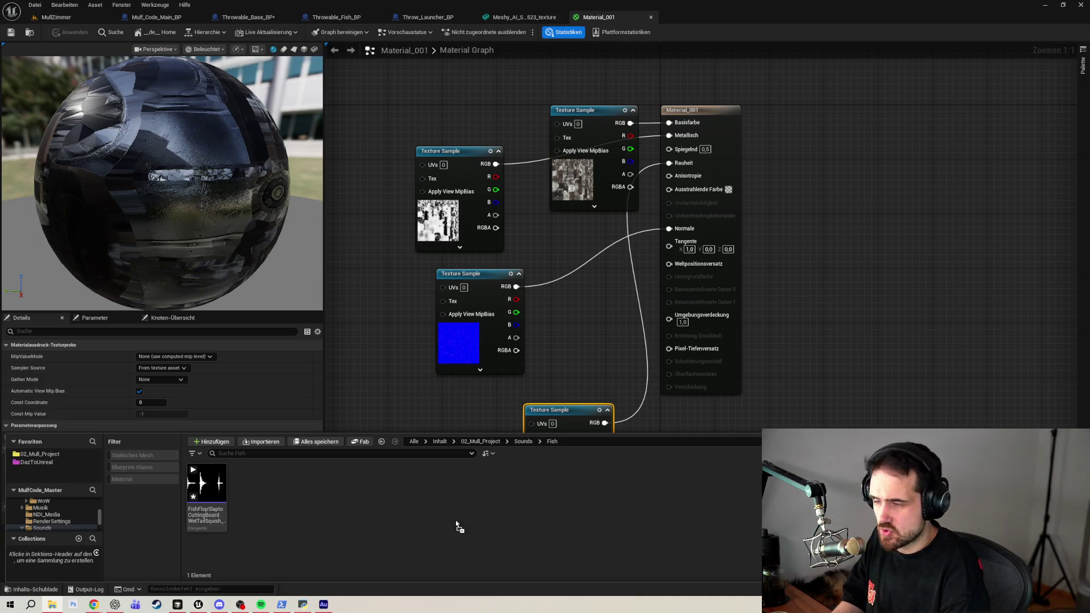
pyautogui.click(1081, 4)
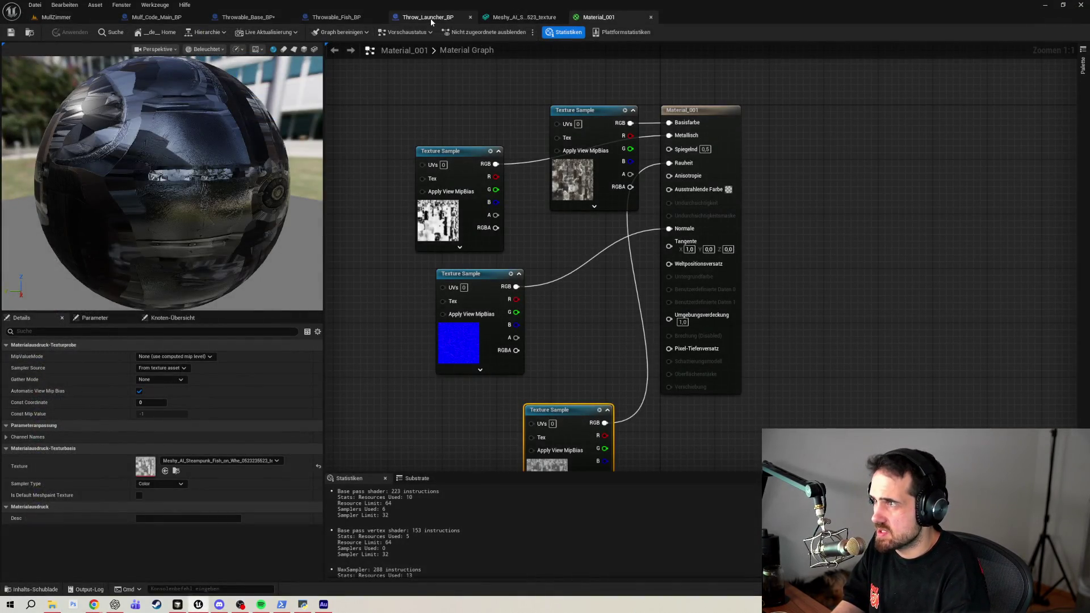
pyautogui.click(437, 17)
pyautogui.click(341, 17)
pyautogui.click(263, 21)
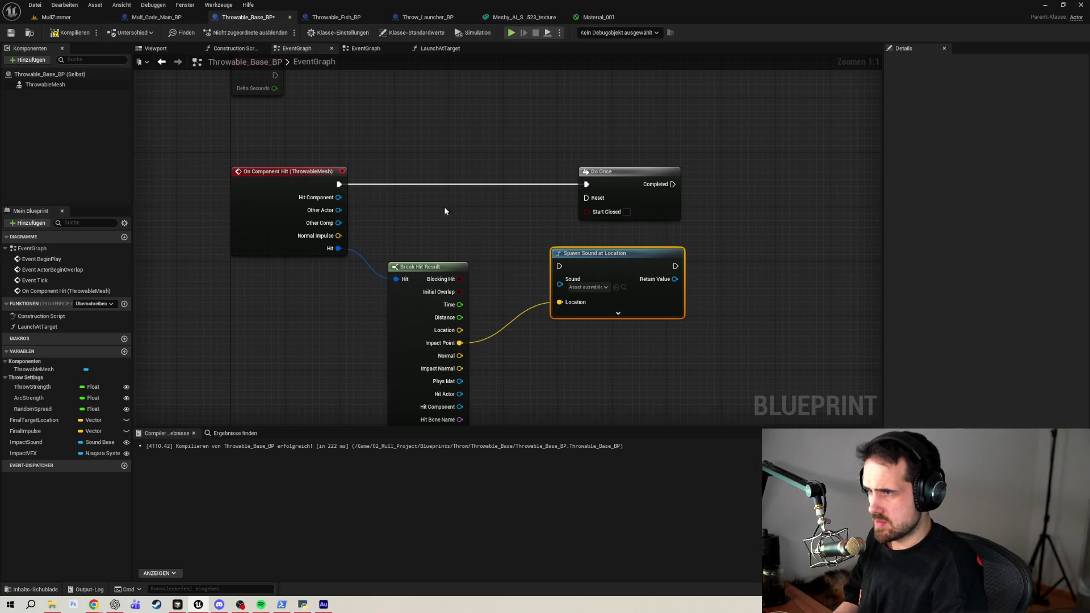
# Add a Spawn System at Location node from a 'spawn sy' search and place it beside Spawn Sound.
pyautogui.moveTo(802, 290); pyautogui.dragTo(648, 255)
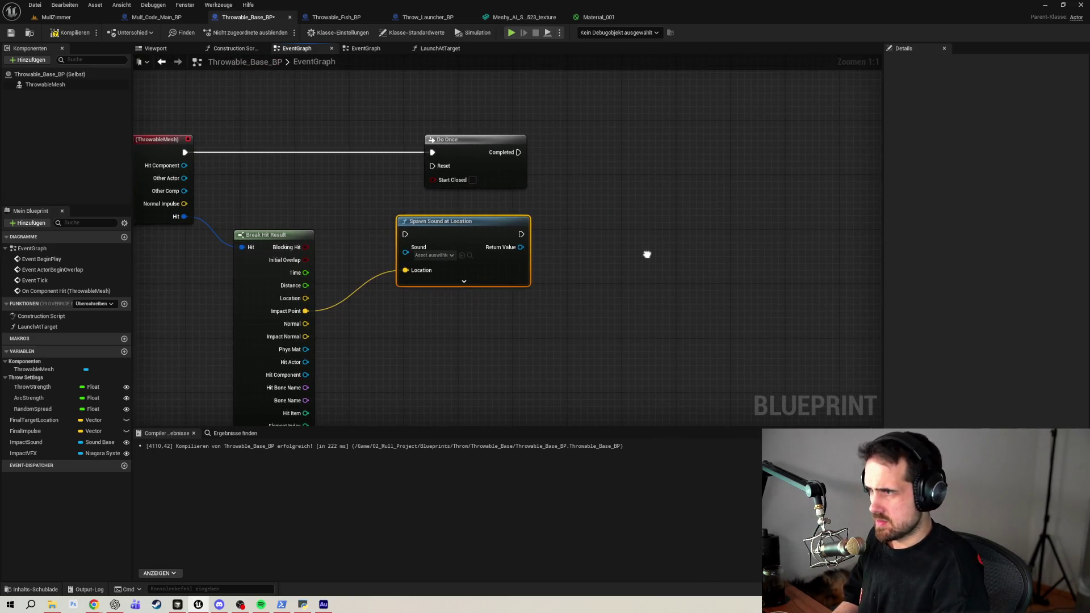
pyautogui.rightClick(635, 308)
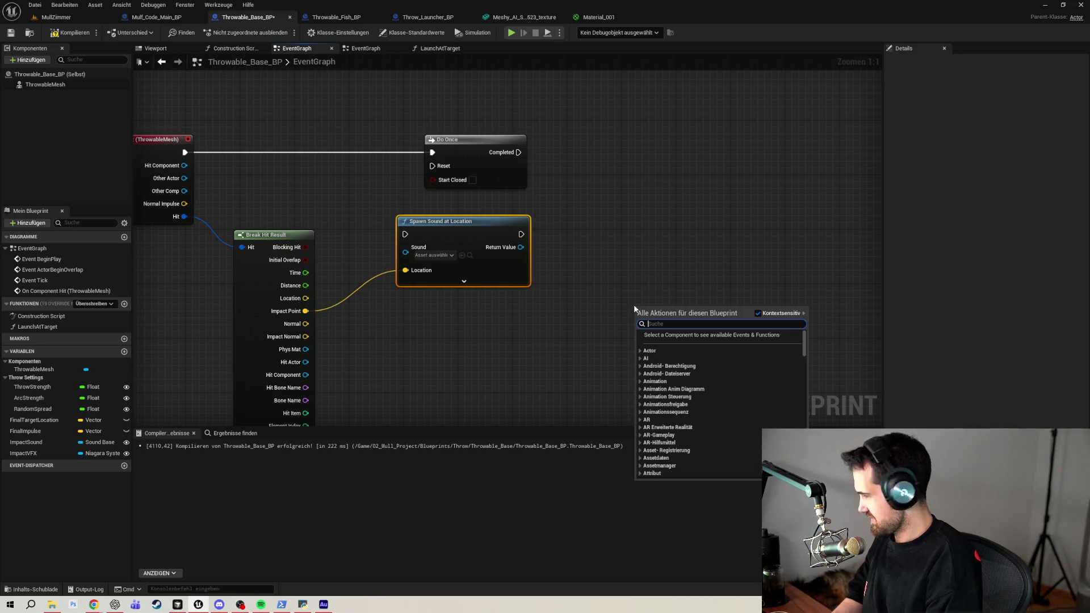
pyautogui.write('spawn')
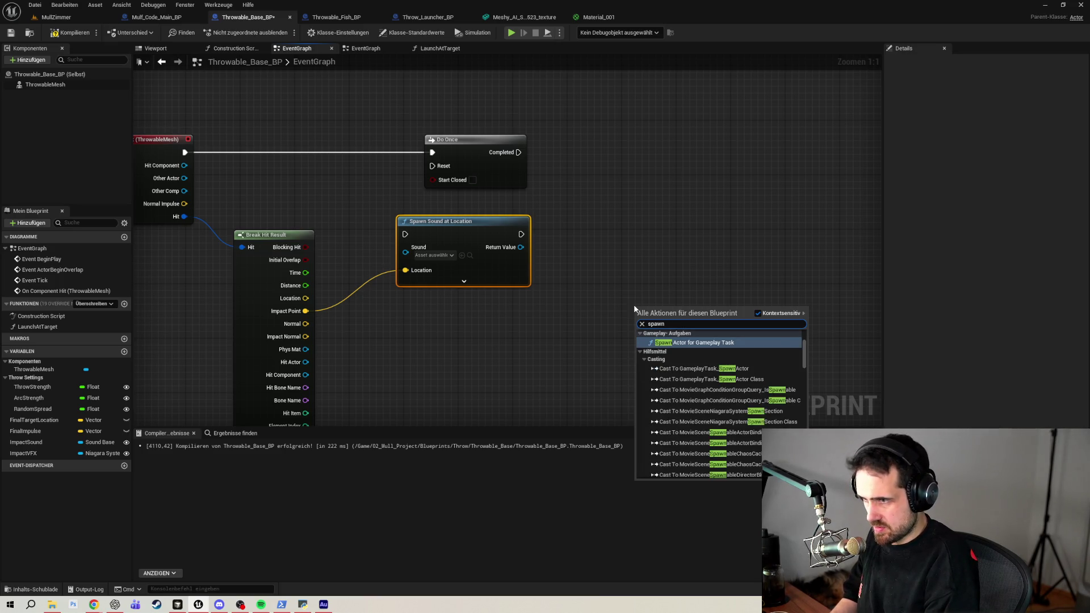
pyautogui.write(' im')
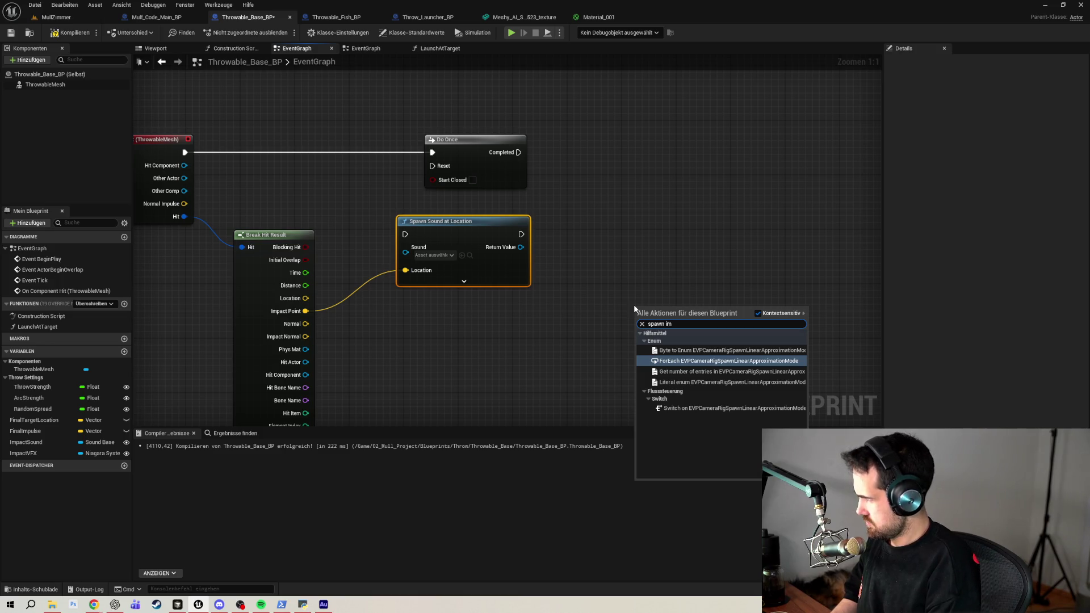
pyautogui.press('BackSpace')
pyautogui.press('BackSpace')
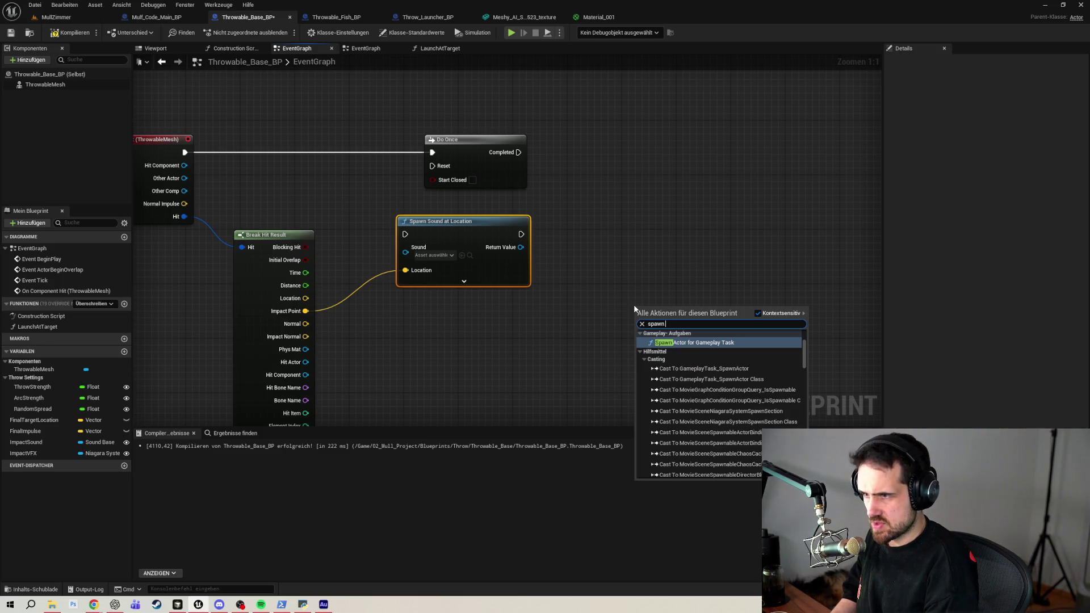
pyautogui.write('sy')
pyautogui.press('Up')
pyautogui.press('Up')
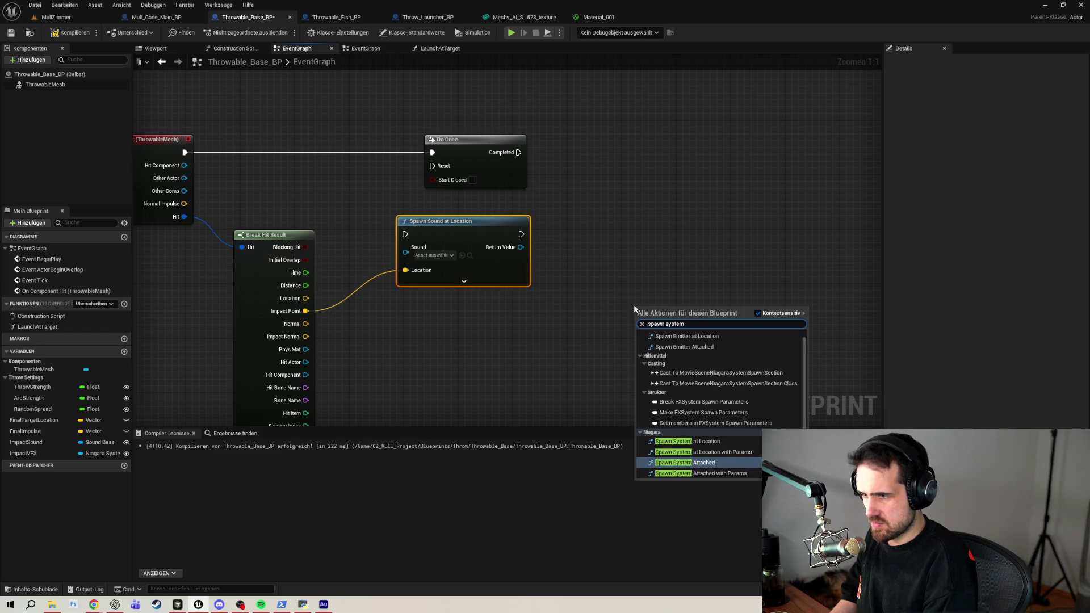
pyautogui.press('Return')
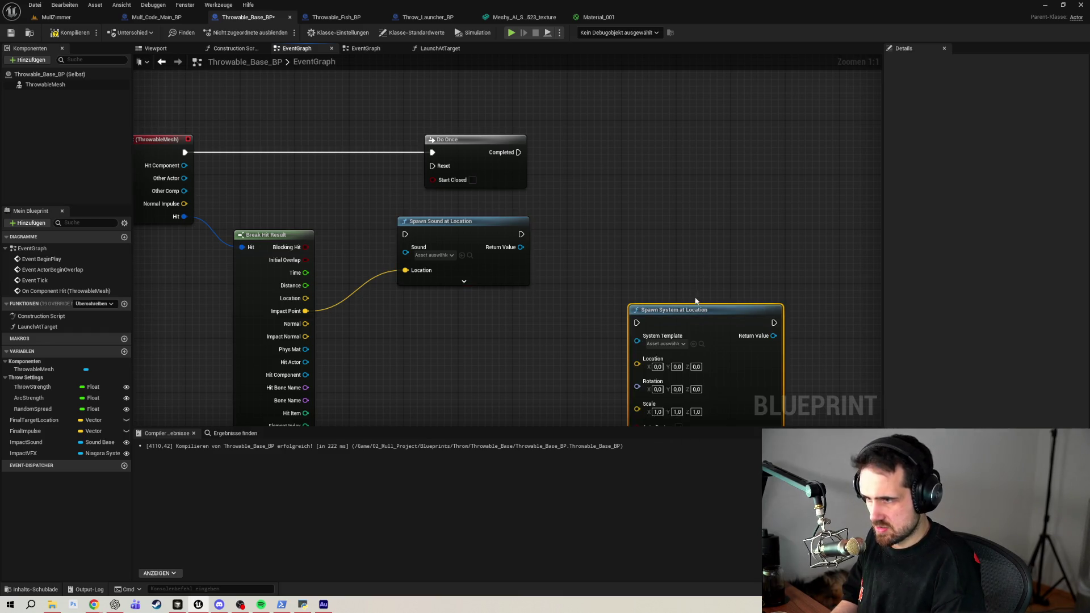
pyautogui.moveTo(693, 317)
pyautogui.mouseDown()
pyautogui.moveTo(637, 221)
pyautogui.moveTo(638, 234)
pyautogui.mouseUp()
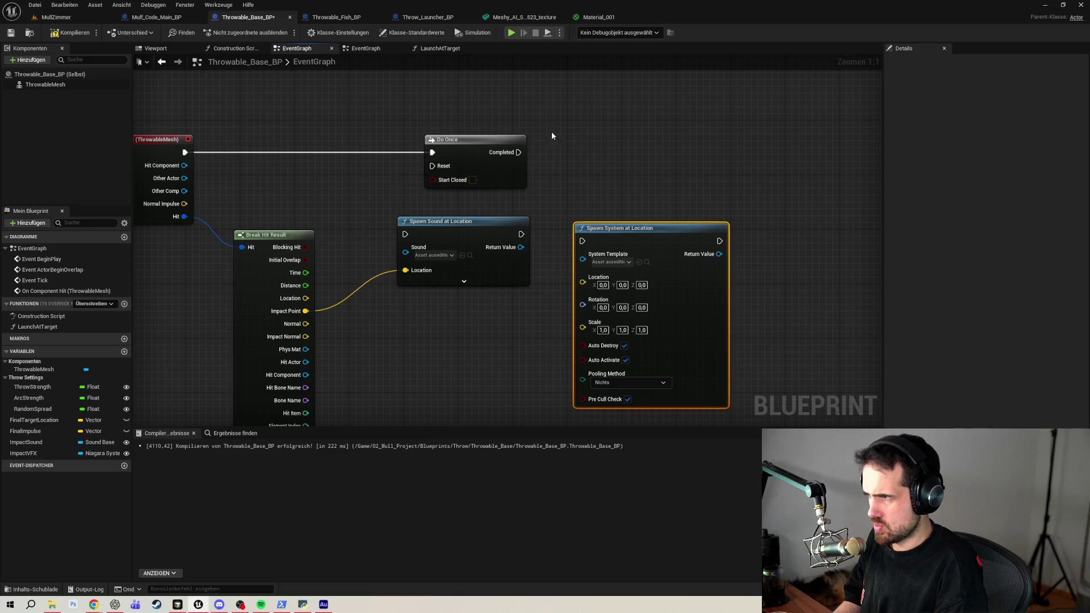
pyautogui.moveTo(468, 143); pyautogui.dragTo(340, 149)
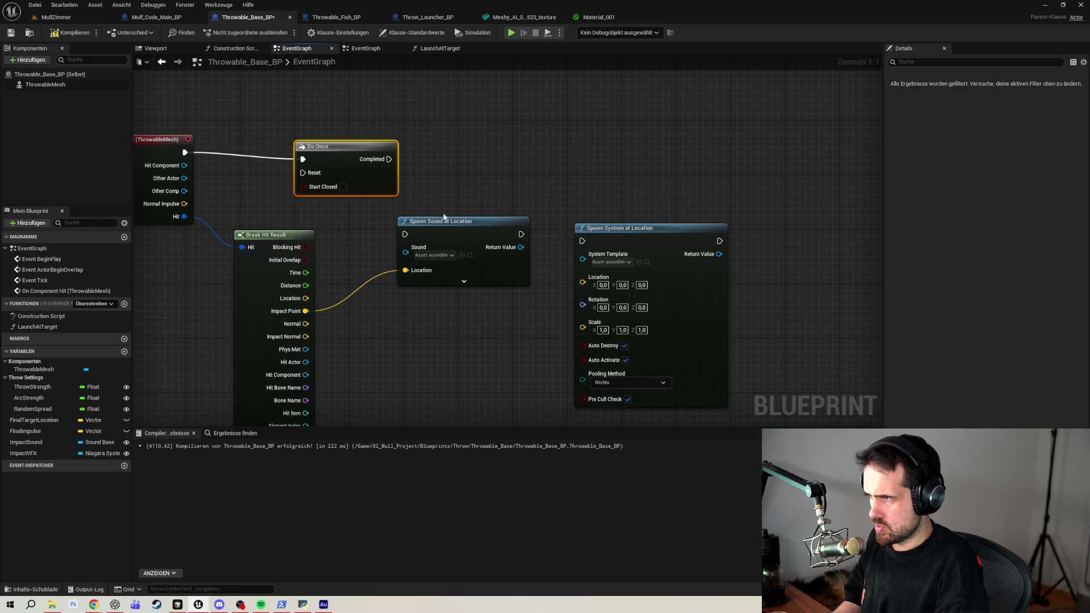
# Line up Do Once and Spawn Sound at Location, and wire Do Once's Completed into Spawn Sound.
pyautogui.moveTo(445, 218)
pyautogui.mouseDown()
pyautogui.moveTo(505, 140)
pyautogui.moveTo(493, 150)
pyautogui.mouseUp()
pyautogui.moveTo(373, 151); pyautogui.dragTo(380, 137)
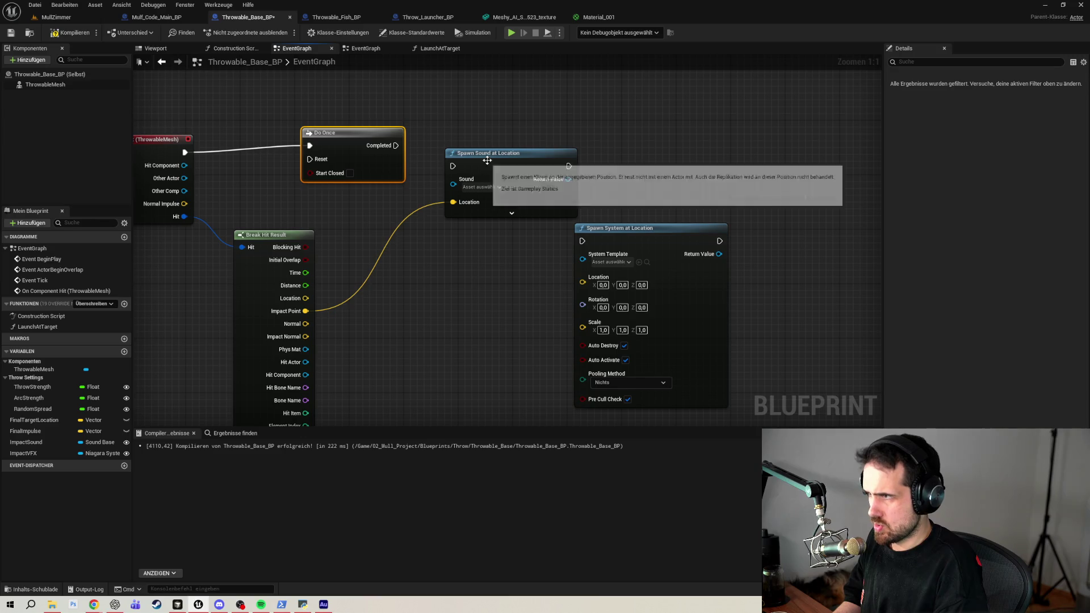
pyautogui.moveTo(487, 161); pyautogui.dragTo(487, 139)
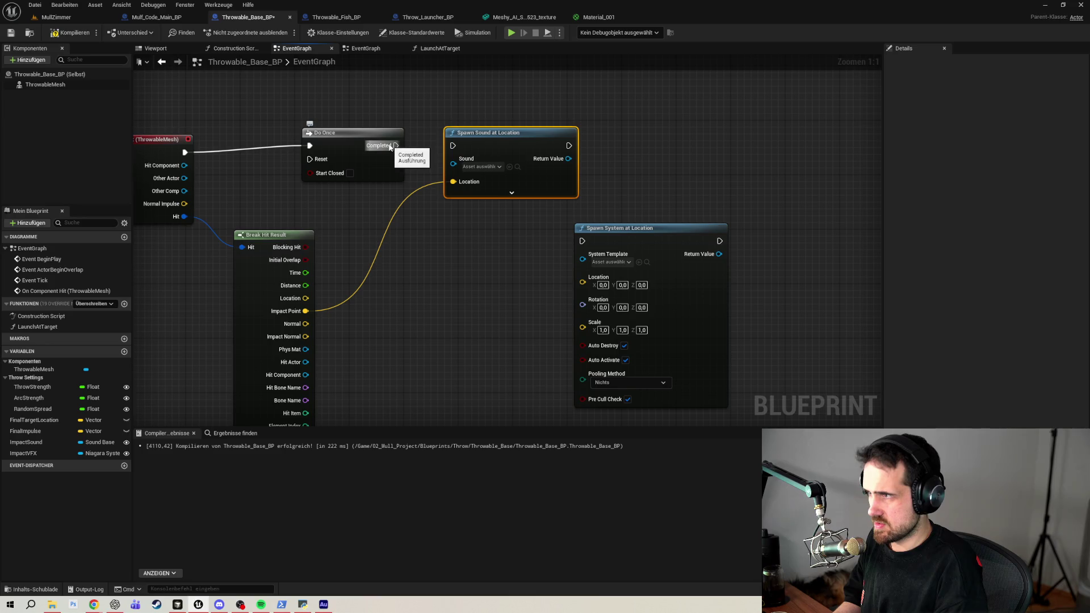
pyautogui.moveTo(391, 147); pyautogui.dragTo(457, 149)
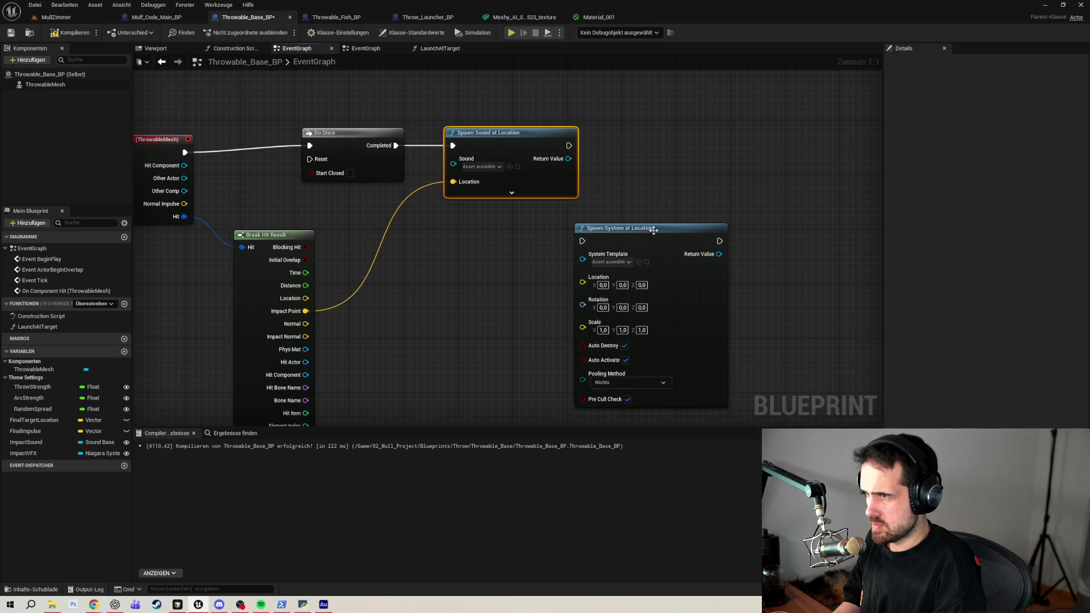
# Chain Spawn Sound into Spawn System at Location and feed Impact Point into its Location.
pyautogui.moveTo(654, 230); pyautogui.dragTo(680, 134)
pyautogui.moveTo(569, 145); pyautogui.dragTo(609, 149)
pyautogui.moveTo(305, 311)
pyautogui.mouseDown()
pyautogui.moveTo(596, 221)
pyautogui.moveTo(610, 186)
pyautogui.mouseUp()
pyautogui.moveTo(660, 136); pyautogui.dragTo(680, 136)
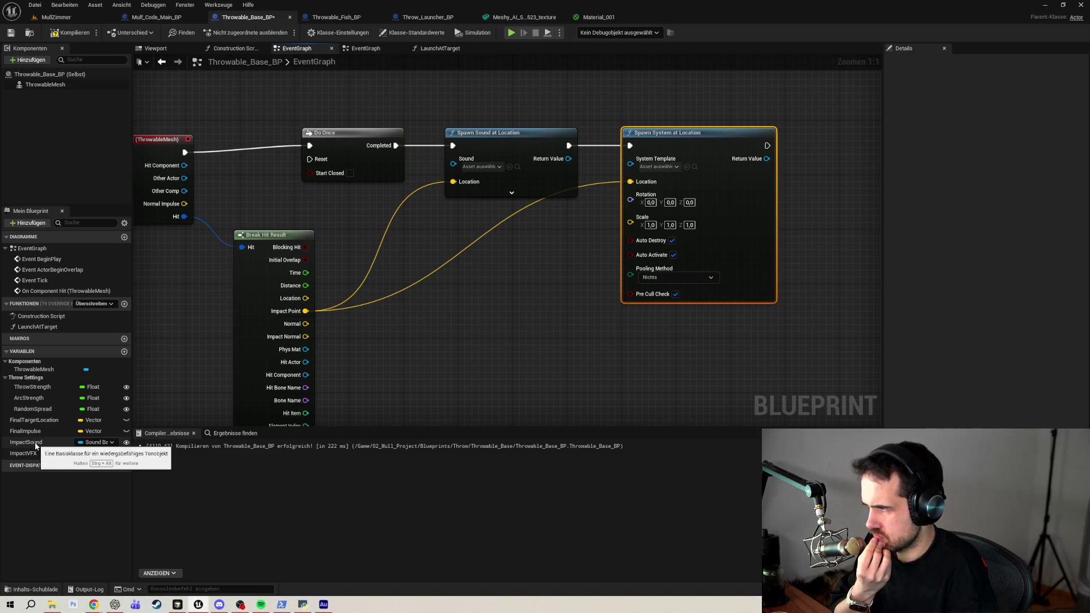
# Plug ImpactSound into the Sound pin and ImpactVFX into System Template, then compile Throwable_Base_BP.
pyautogui.moveTo(35, 444); pyautogui.dragTo(456, 168)
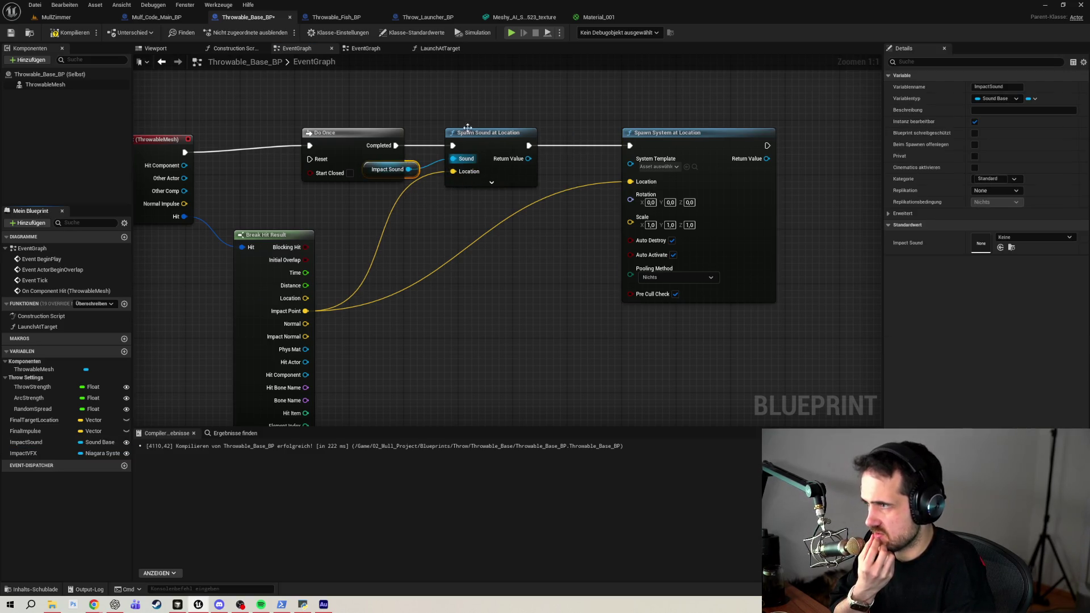
pyautogui.moveTo(467, 127); pyautogui.dragTo(521, 135)
pyautogui.moveTo(415, 165); pyautogui.dragTo(462, 158)
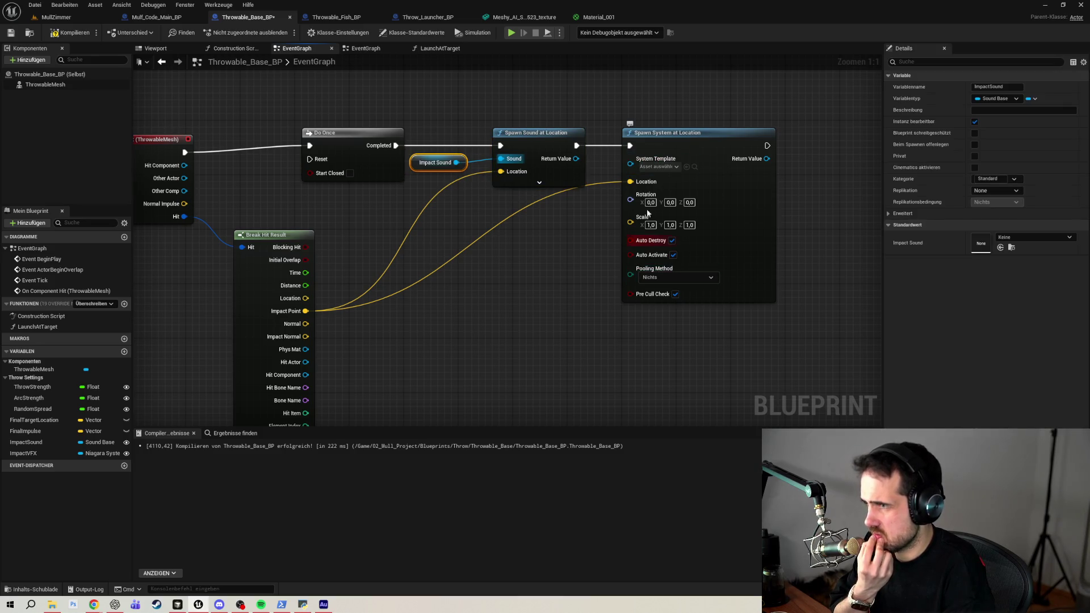
pyautogui.moveTo(681, 138); pyautogui.dragTo(716, 138)
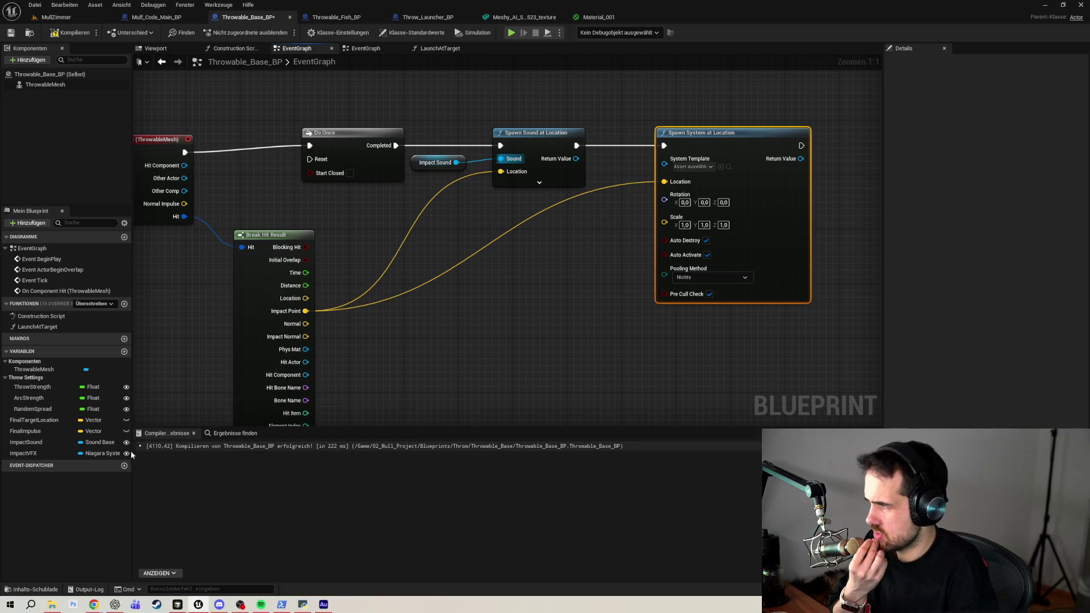
pyautogui.moveTo(34, 453)
pyautogui.mouseDown()
pyautogui.moveTo(627, 252)
pyautogui.moveTo(663, 171)
pyautogui.mouseUp()
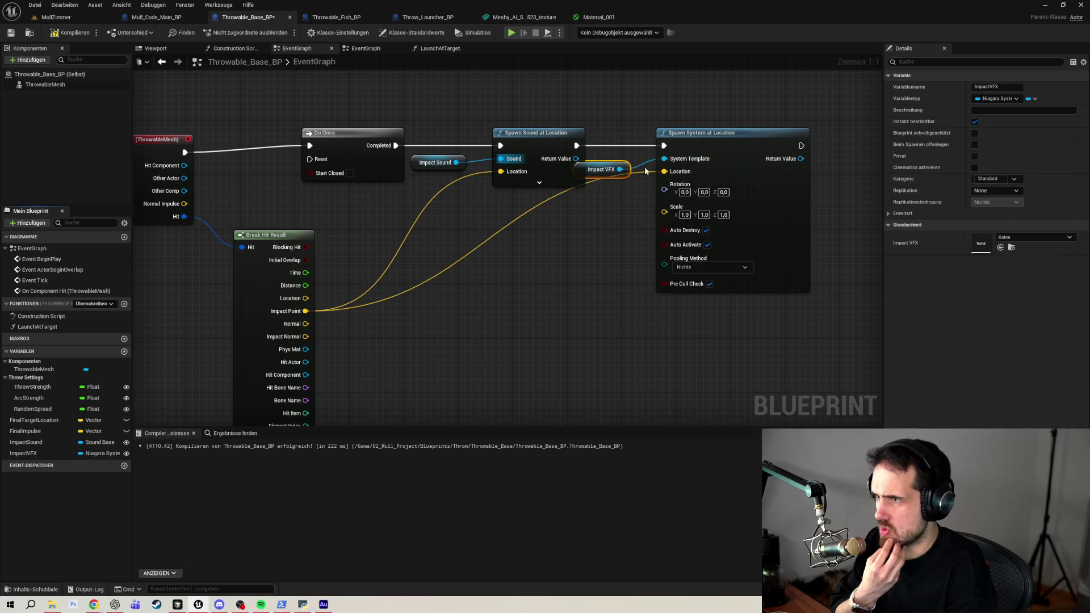
pyautogui.click(68, 32)
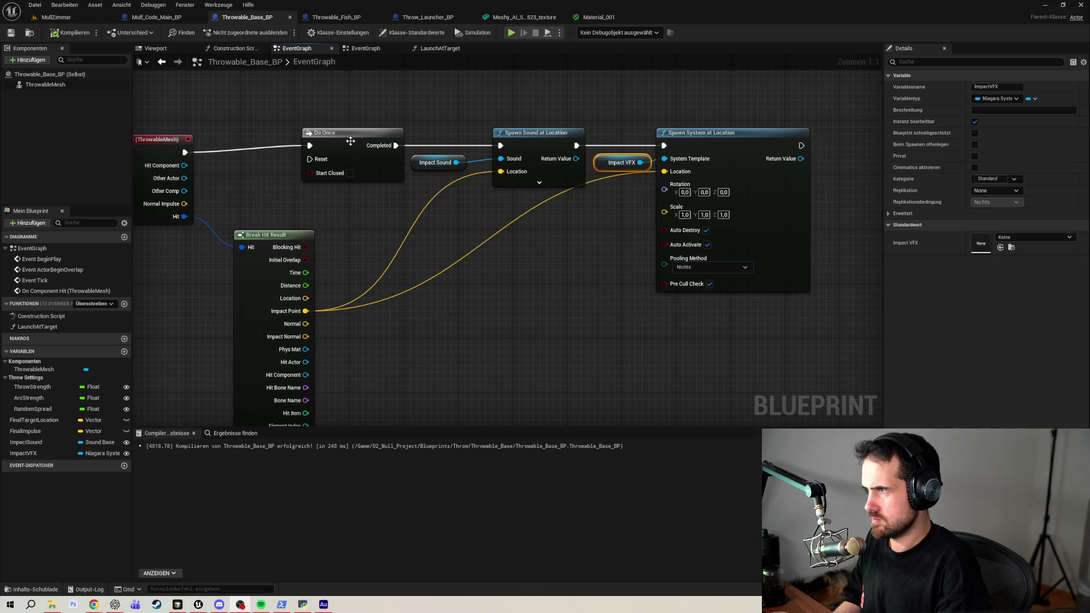
# Tidy the hit event nodes, save Throwable_Base_BP, and open Throwable_Fish_BP's class defaults.
pyautogui.moveTo(502, 376); pyautogui.dragTo(578, 411)
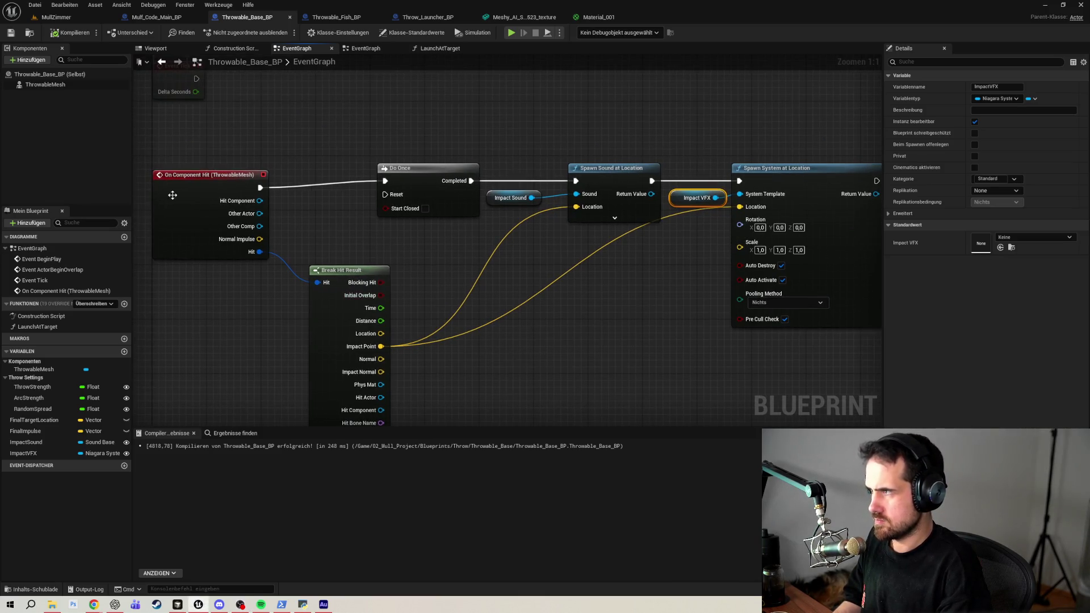
pyautogui.moveTo(172, 194); pyautogui.dragTo(195, 181)
pyautogui.click(436, 168)
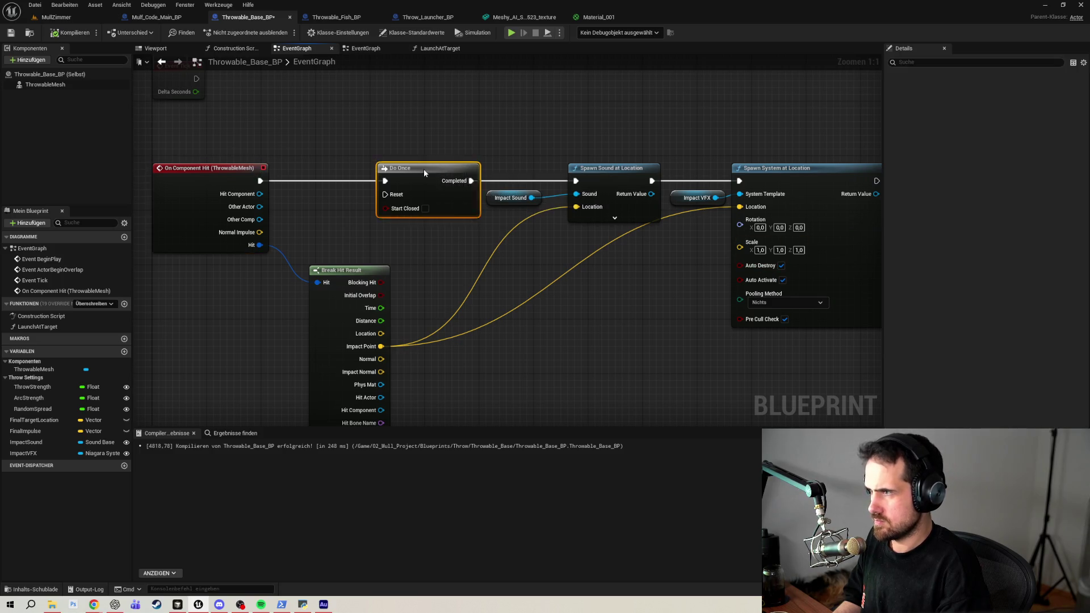
pyautogui.moveTo(653, 348)
pyautogui.mouseDown()
pyautogui.moveTo(572, 321)
pyautogui.moveTo(551, 293)
pyautogui.mouseUp()
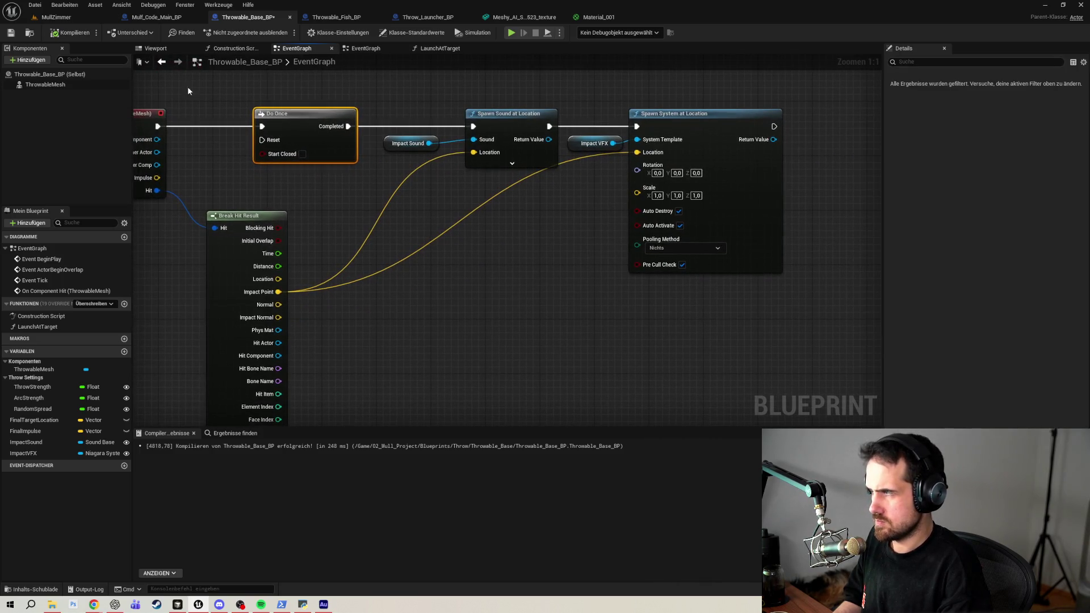
pyautogui.click(13, 35)
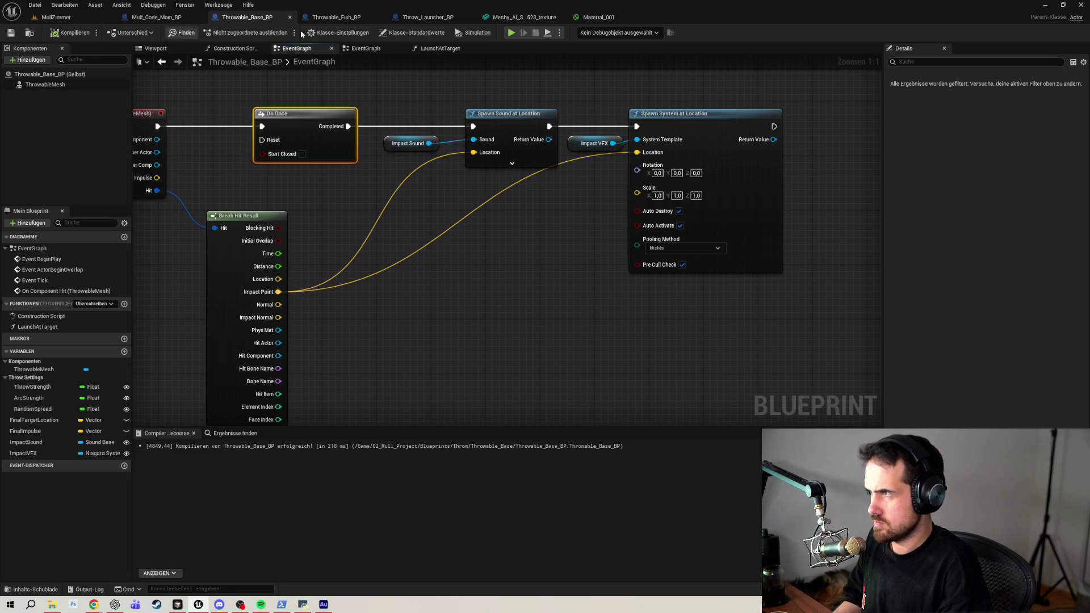
pyautogui.click(347, 19)
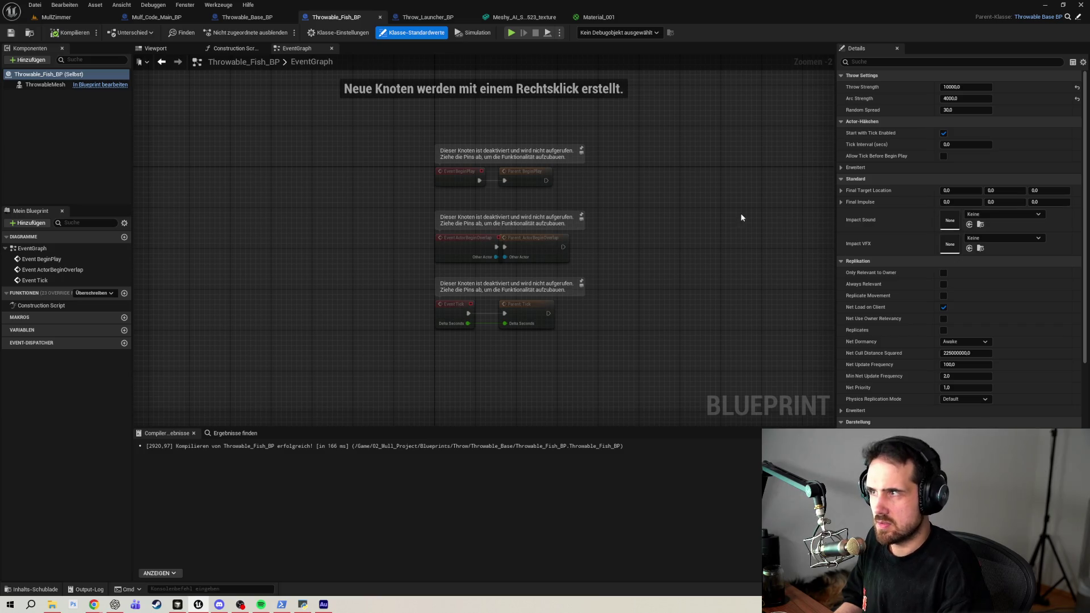
pyautogui.click(33, 590)
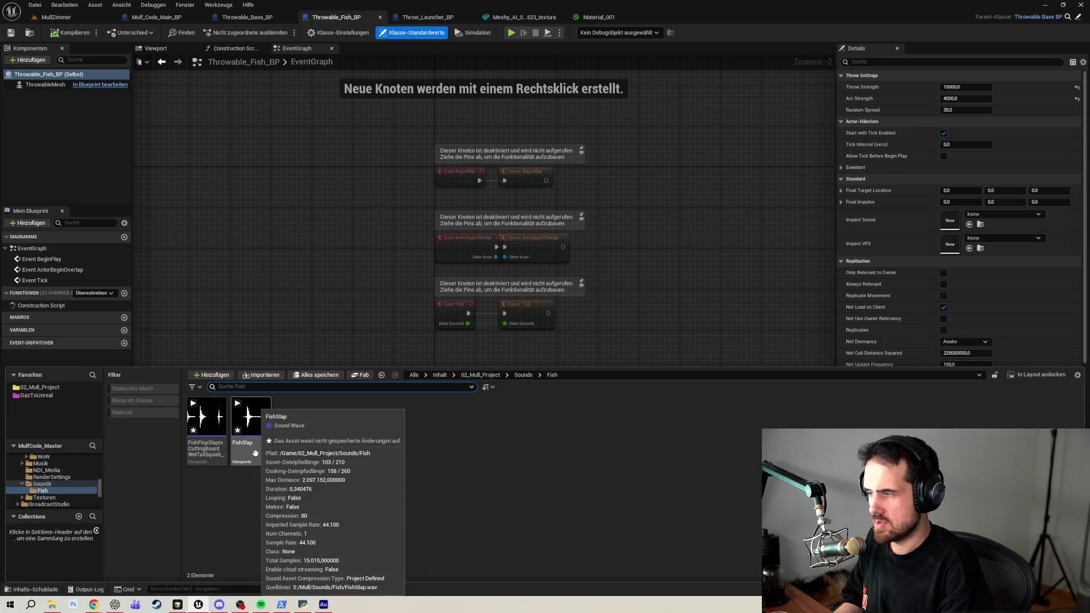
# Drag the FishSlap sound onto Throwable_Fish_BP's Impact Sound slot, then compile and save.
pyautogui.moveTo(250, 446)
pyautogui.mouseDown()
pyautogui.moveTo(533, 399)
pyautogui.moveTo(618, 400)
pyautogui.moveTo(301, 465)
pyautogui.moveTo(257, 454)
pyautogui.mouseUp()
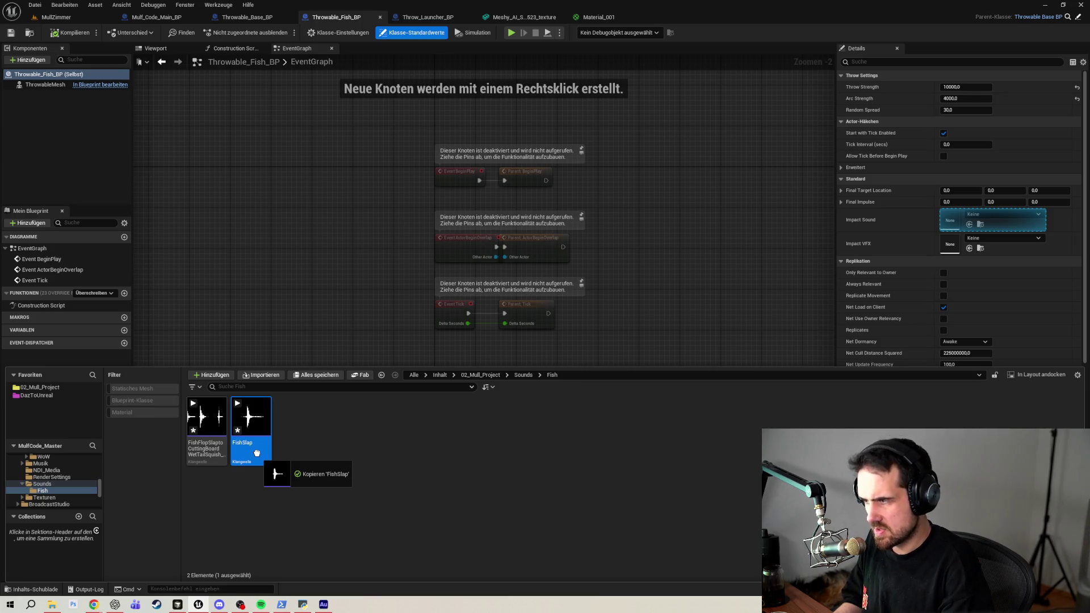
pyautogui.moveTo(257, 454); pyautogui.dragTo(968, 220)
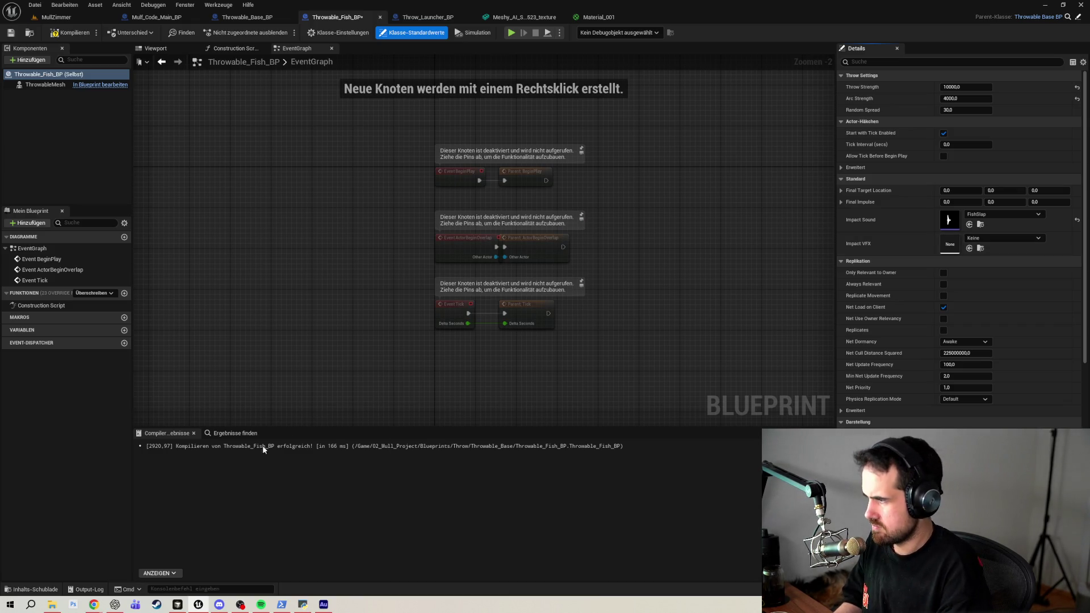
pyautogui.click(31, 589)
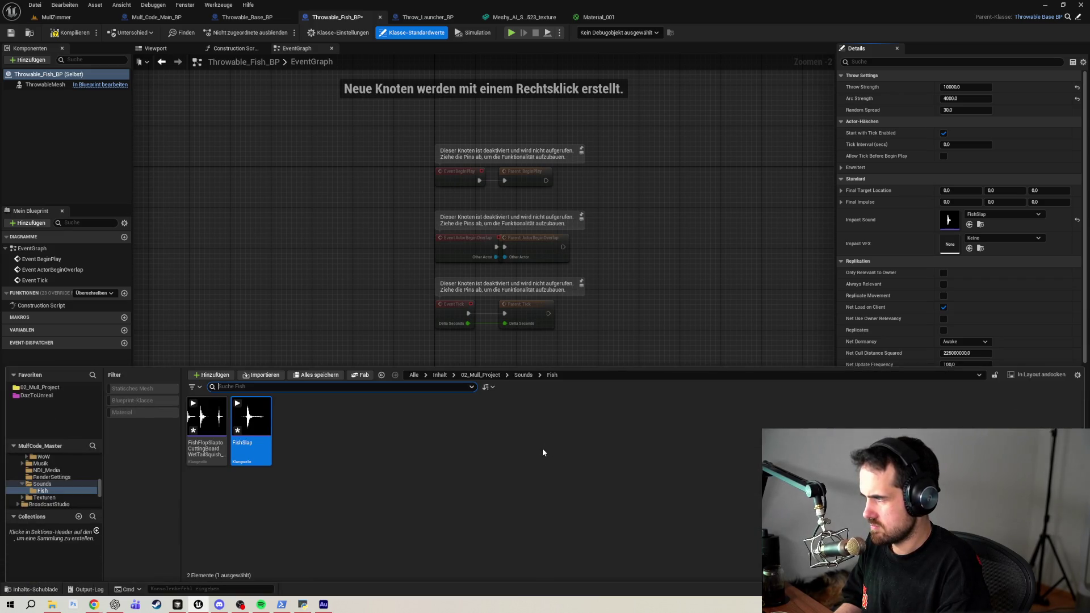
pyautogui.click(543, 452)
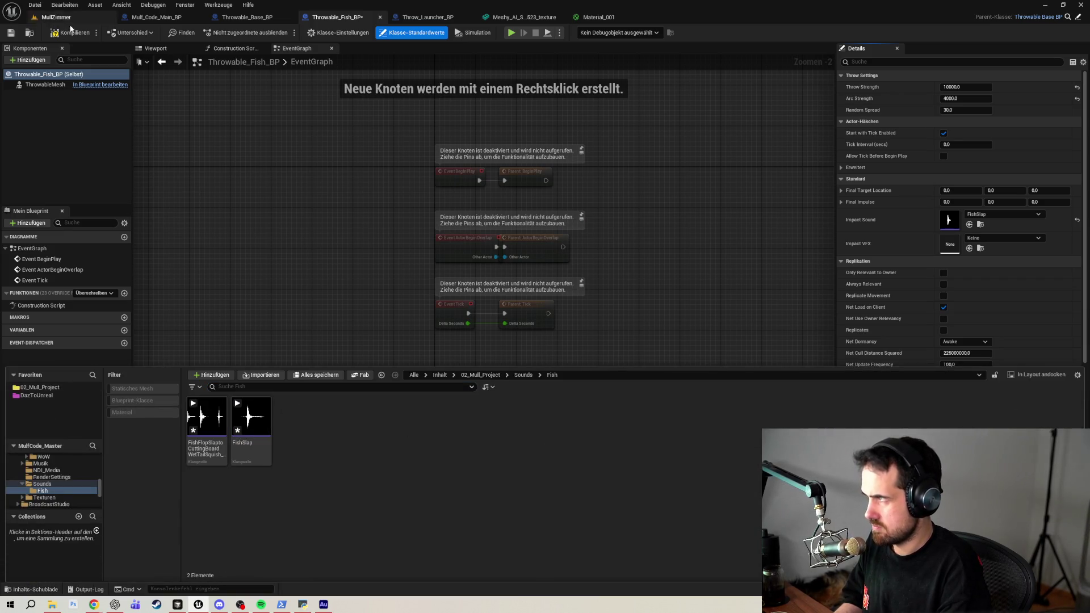
pyautogui.click(11, 32)
pyautogui.click(35, 5)
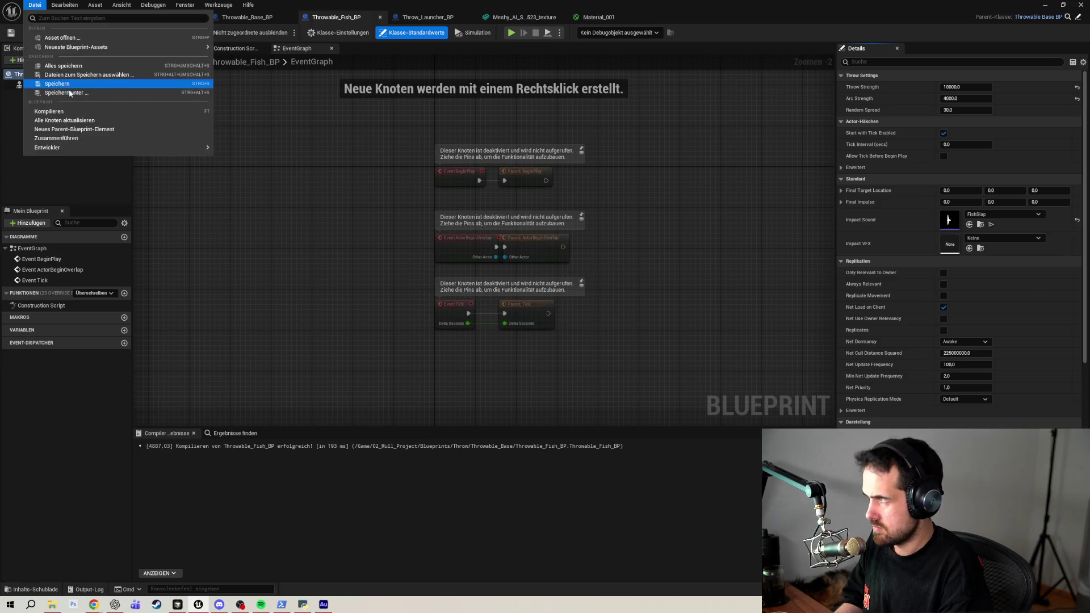
# Save the fish blueprint and search the Impact VFX picker for 'water' without choosing anything.
pyautogui.click(61, 67)
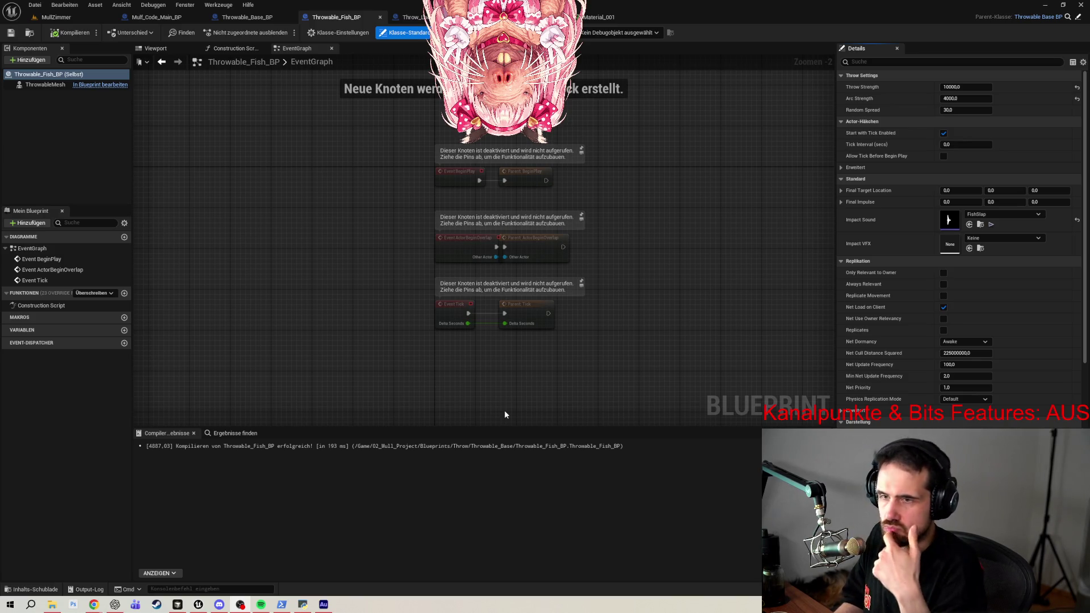
pyautogui.click(991, 239)
pyautogui.write('water')
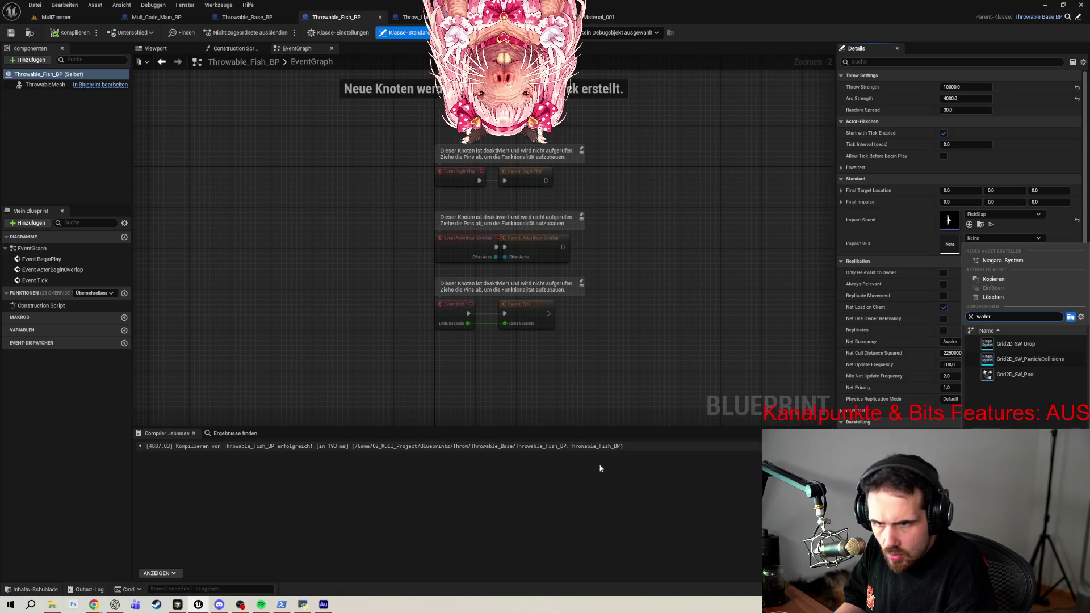
pyautogui.click(530, 504)
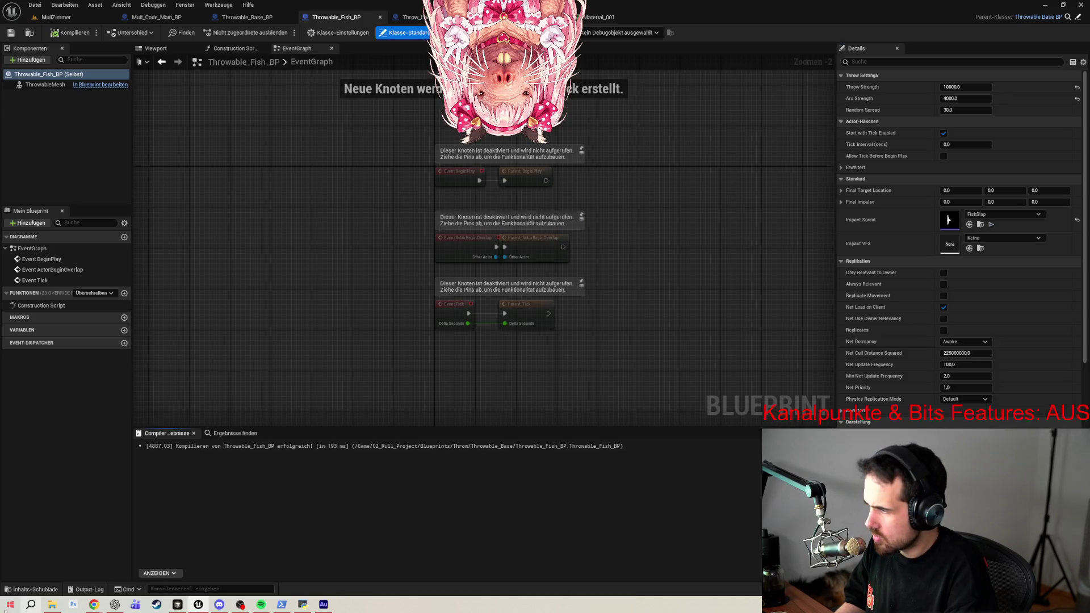
# Search all content for 'water' in the Content Drawer, listing 110 water-related assets.
pyautogui.click(34, 589)
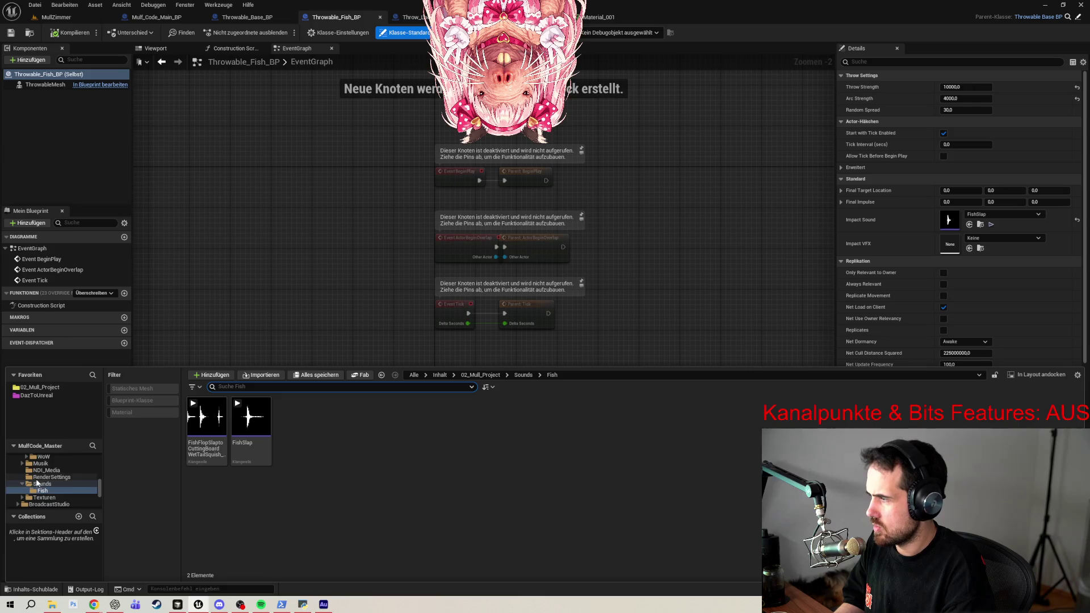
pyautogui.scroll(3, 42, 476)
pyautogui.scroll(10, 41, 476)
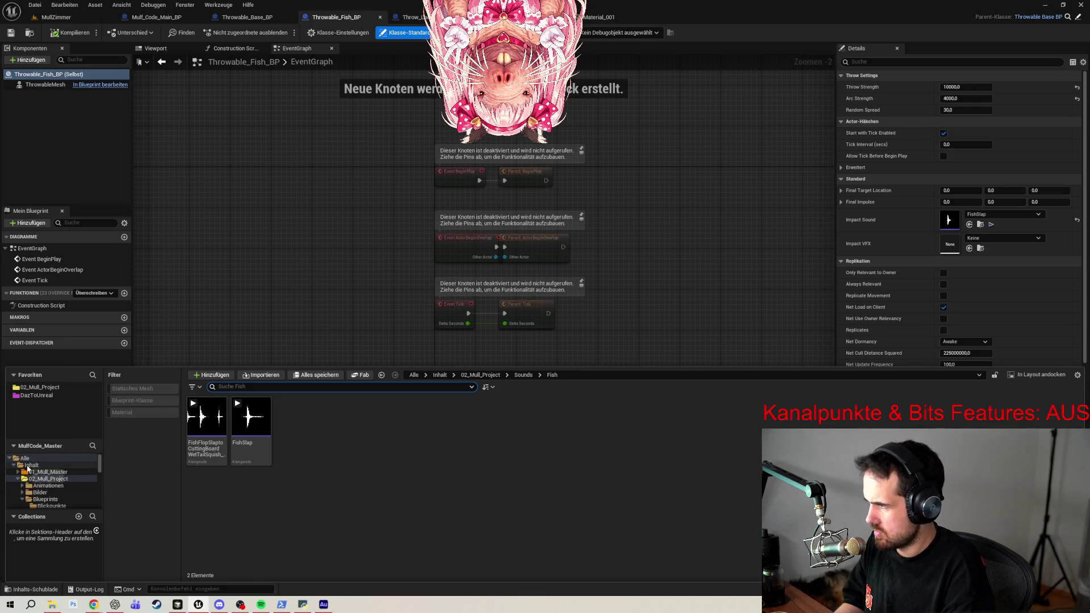
pyautogui.click(31, 465)
pyautogui.click(414, 375)
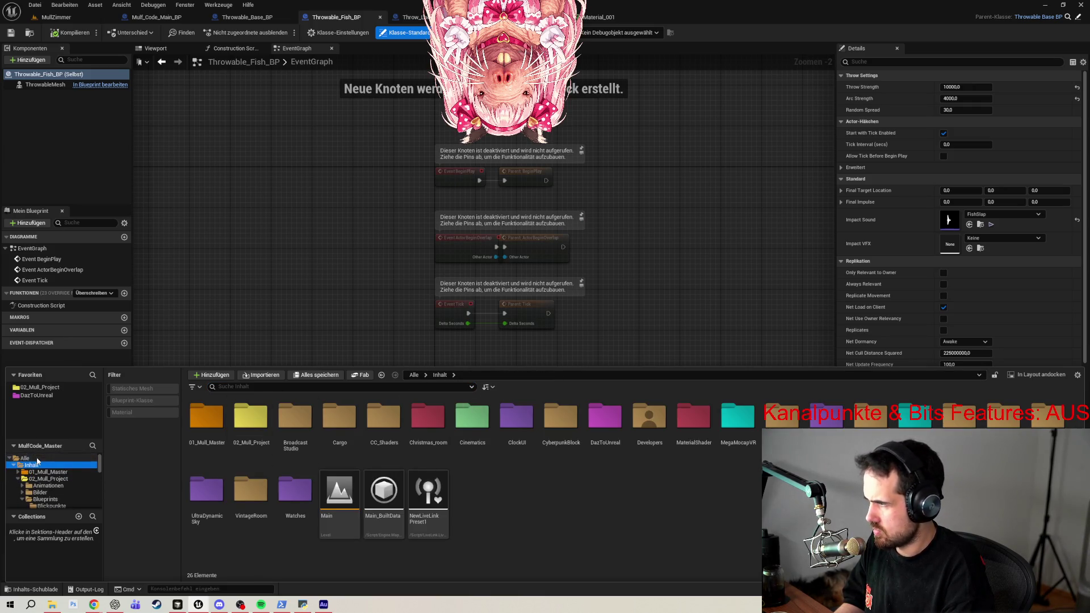
pyautogui.click(344, 386)
pyautogui.write('water')
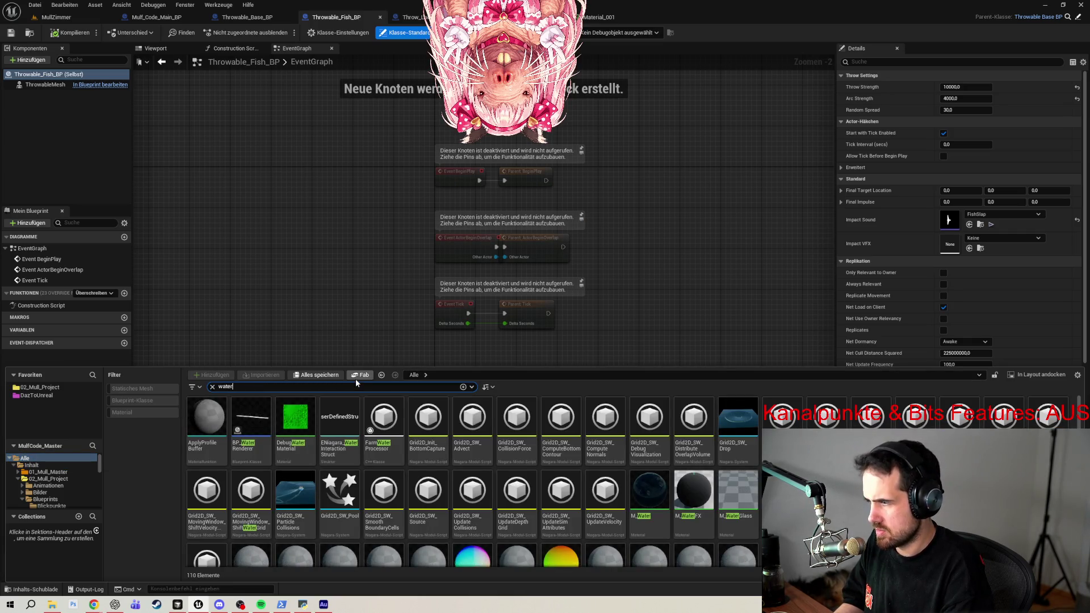
pyautogui.scroll(-3, 631, 498)
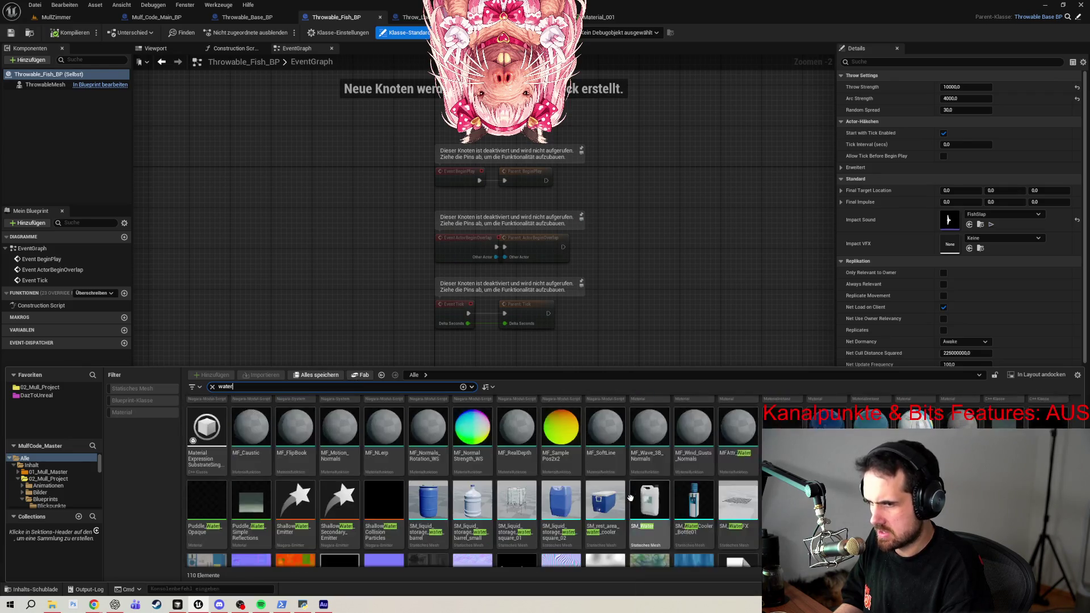
pyautogui.scroll(-3, 630, 498)
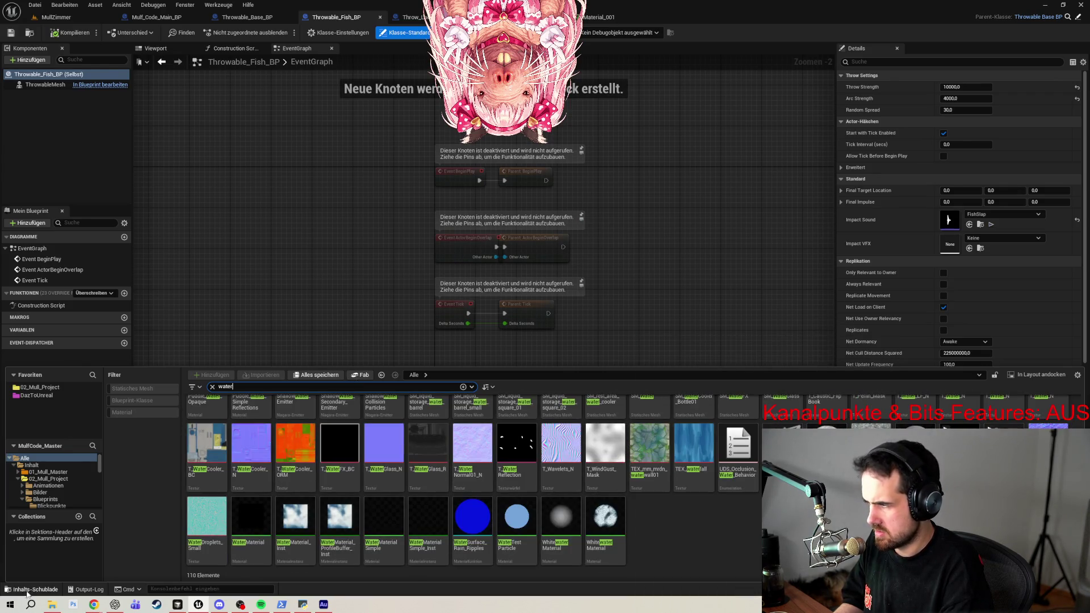
pyautogui.click(10, 606)
# Launch the Epic Games Launcher, search the Fab library for 'vfx', and open the realistic starter effects pack.
pyautogui.write('epic')
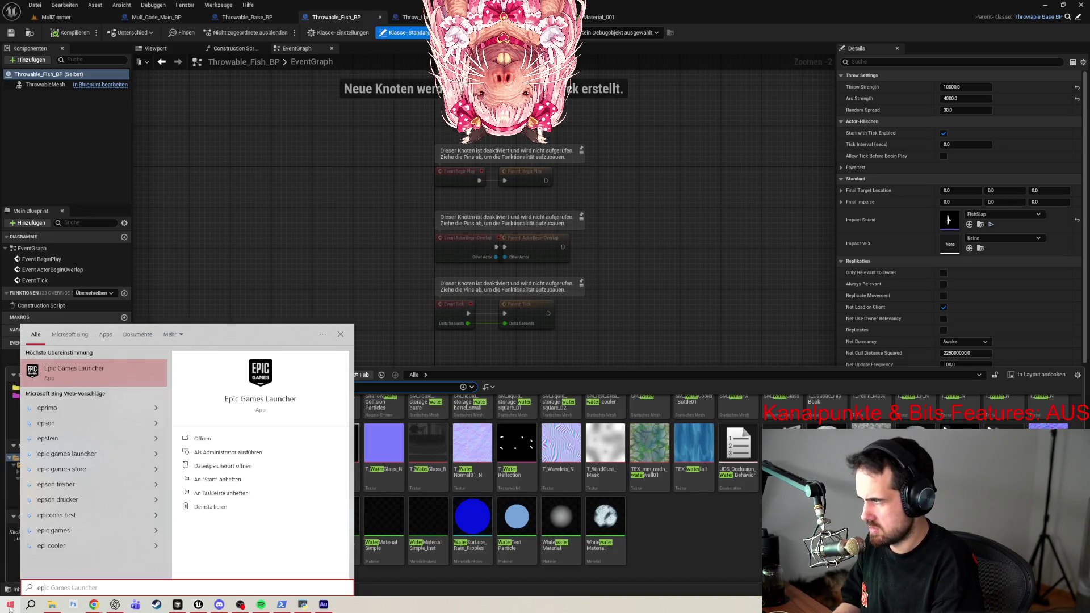
pyautogui.click(9, 606)
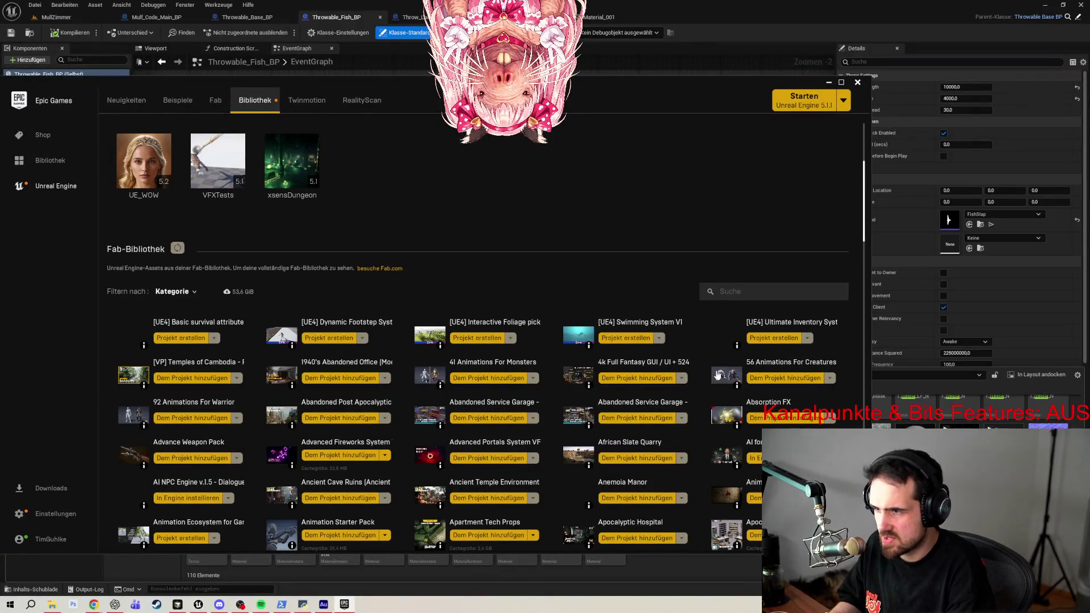
pyautogui.scroll(-1, 717, 373)
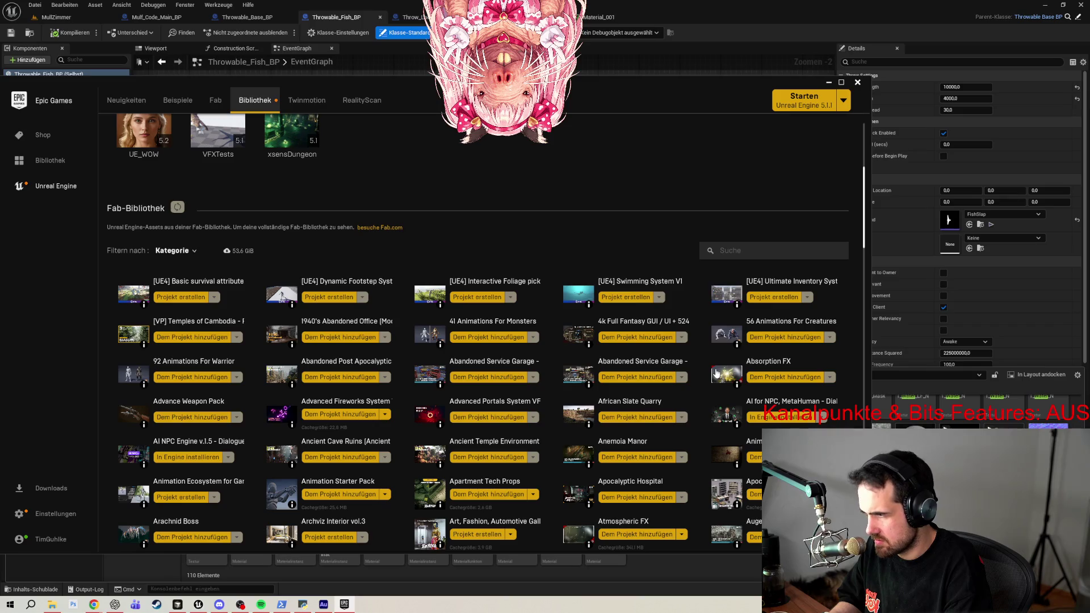
pyautogui.click(790, 251)
pyautogui.write('v')
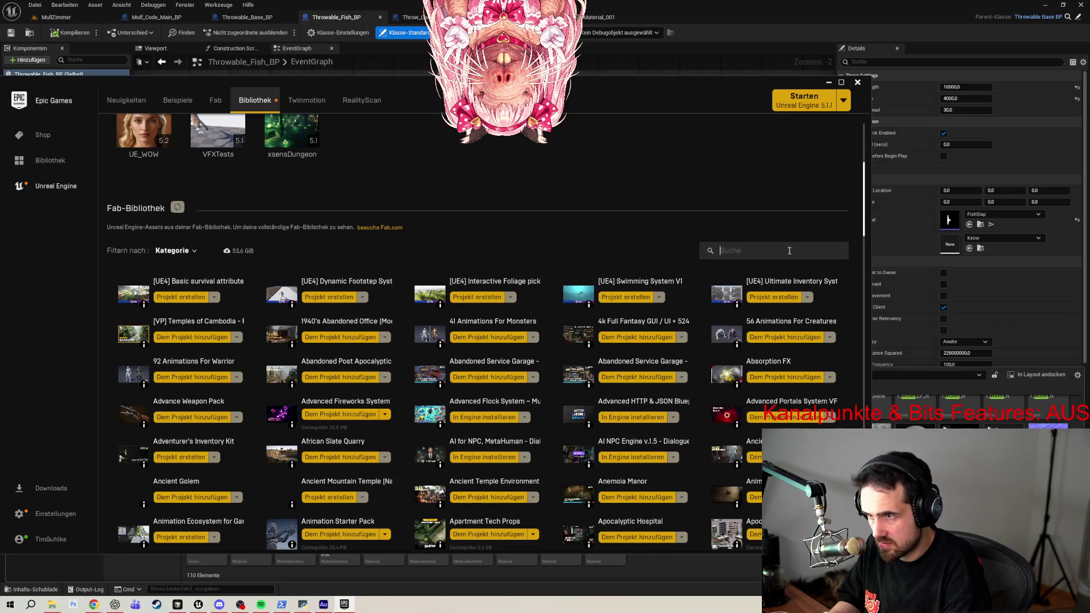
pyautogui.write('fx')
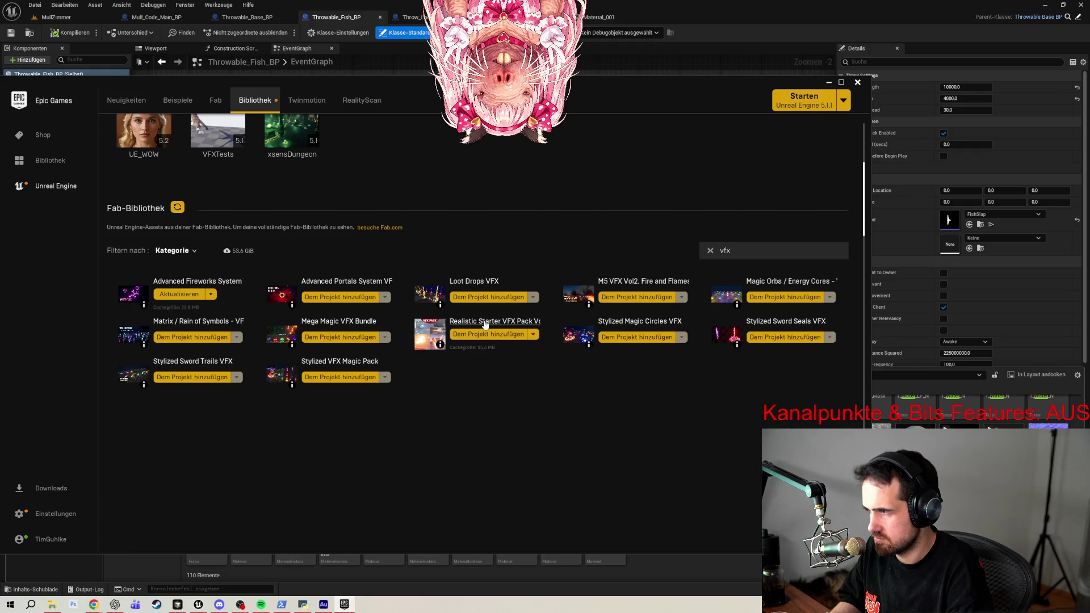
pyautogui.click(776, 348)
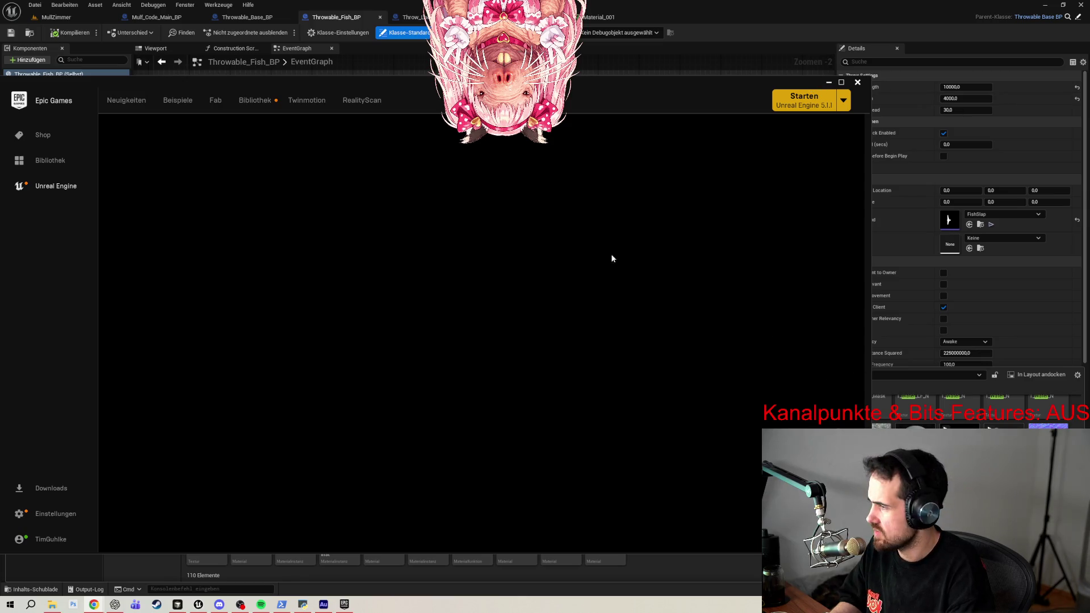
# Minimize the launcher, search the content browser for 'realistic', then clear the search.
pyautogui.click(829, 82)
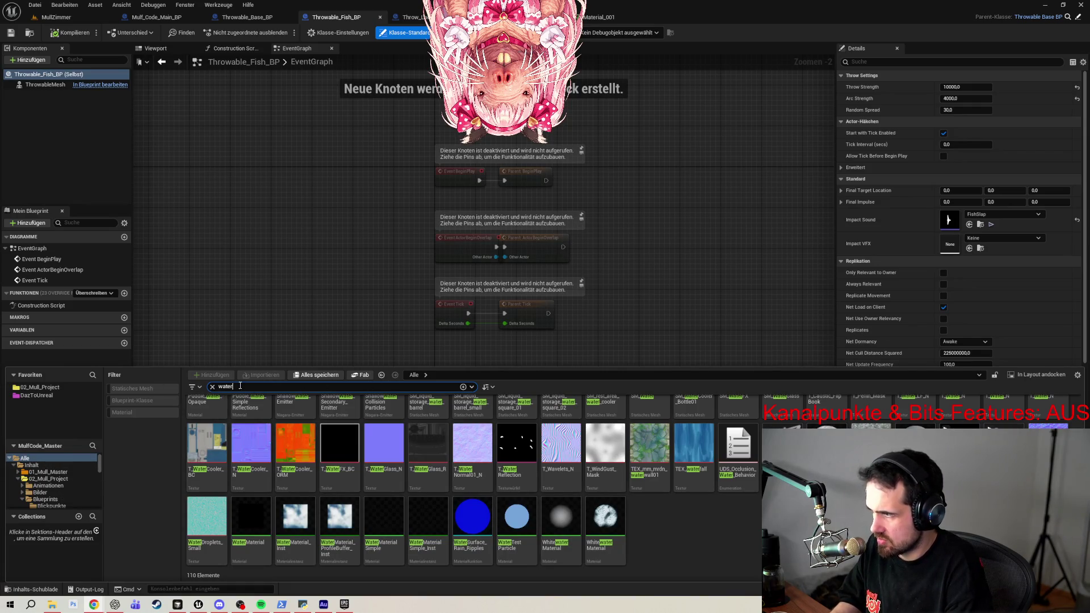
pyautogui.write('realistic')
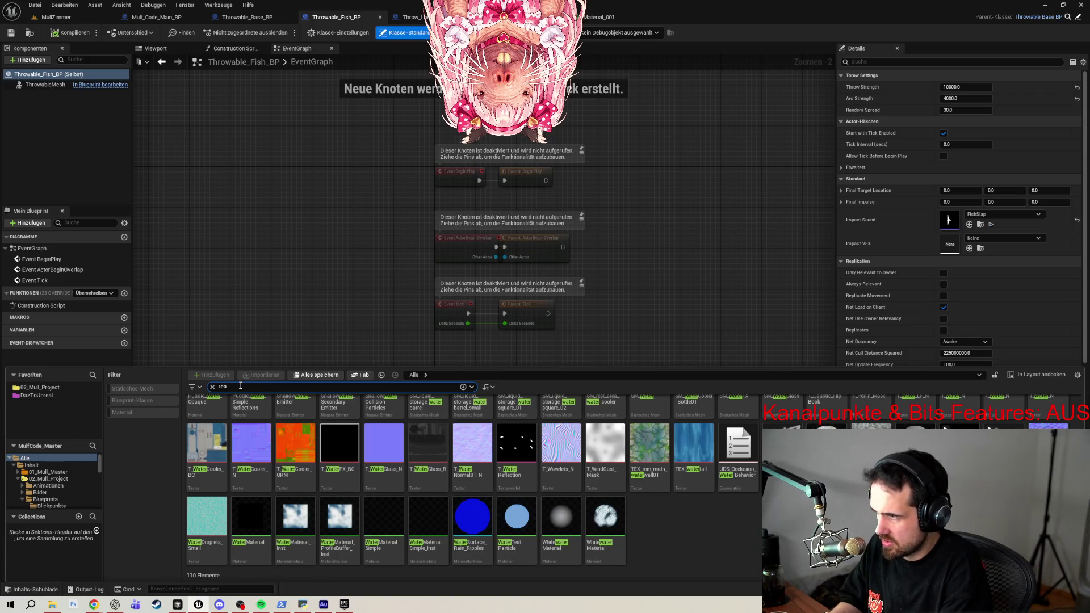
pyautogui.click(212, 387)
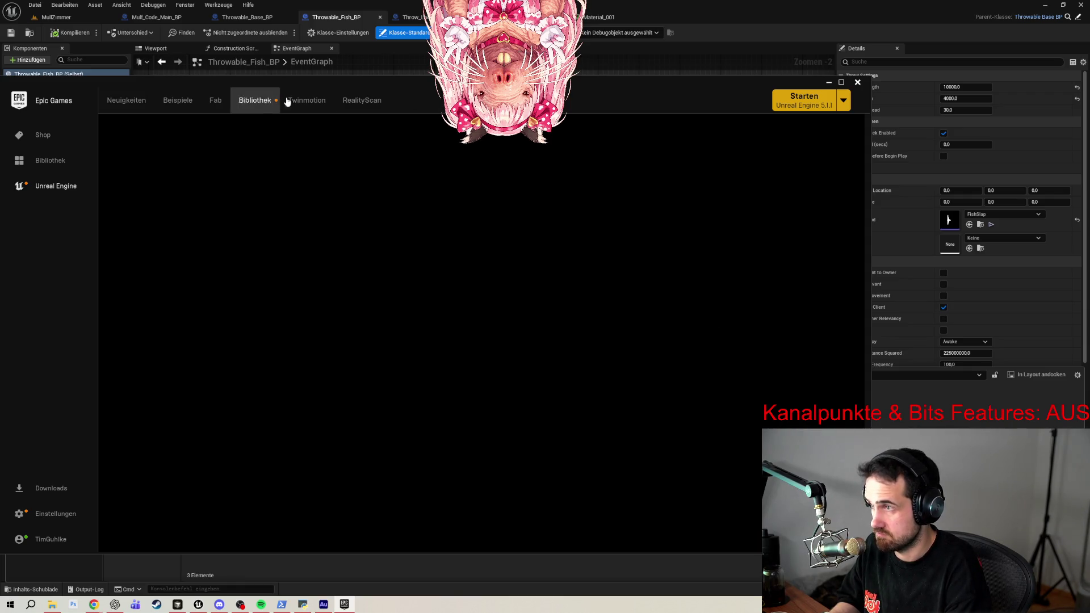
# Start adding the realistic starter effects pack to a project from the filtered Fab listing.
pyautogui.click(257, 101)
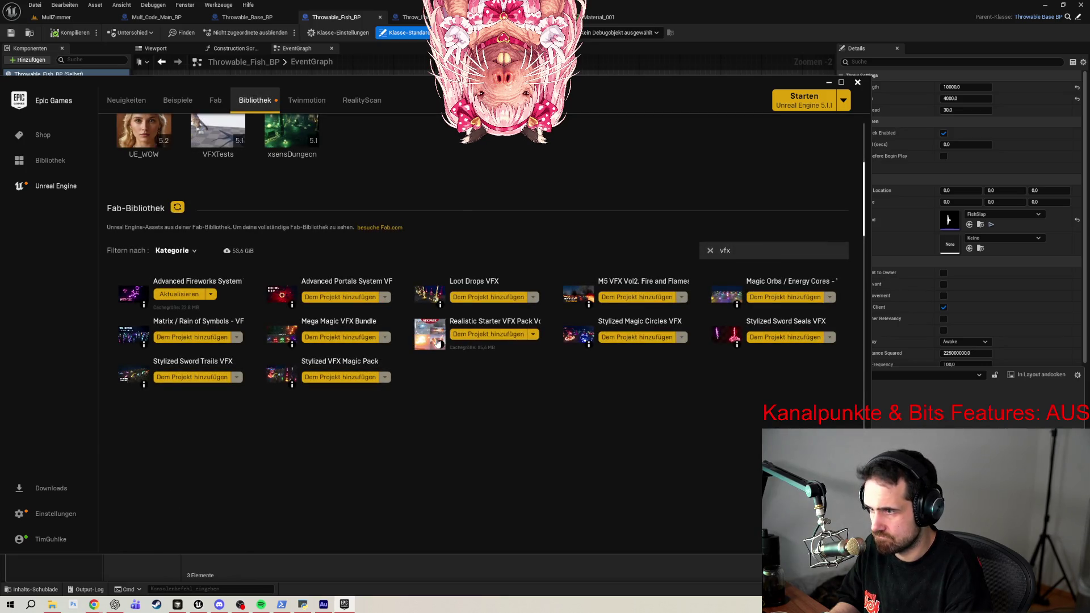
pyautogui.moveTo(443, 344)
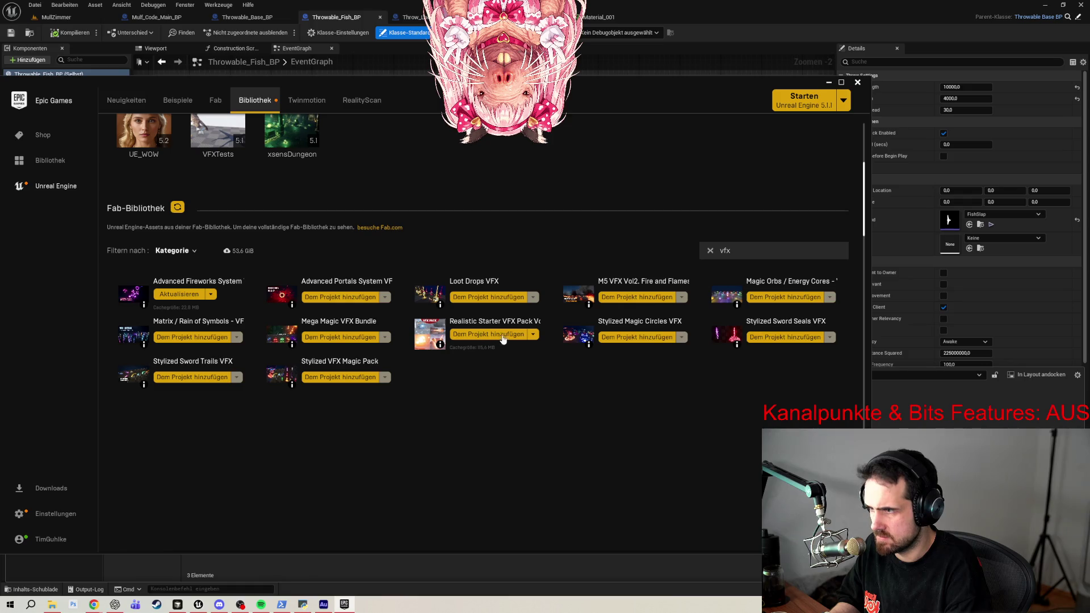
pyautogui.click(534, 335)
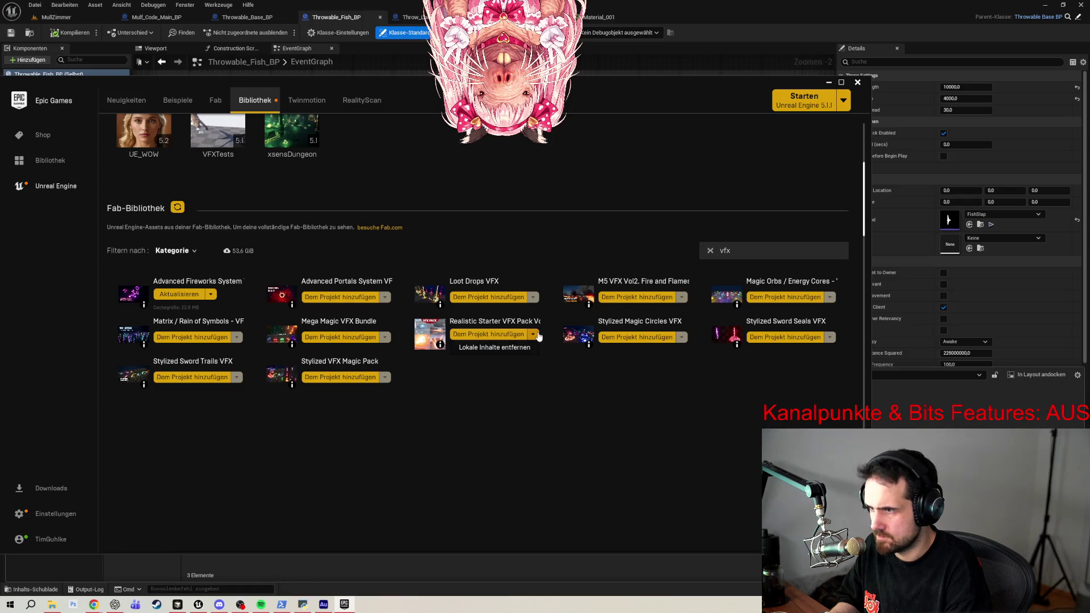
pyautogui.click(491, 335)
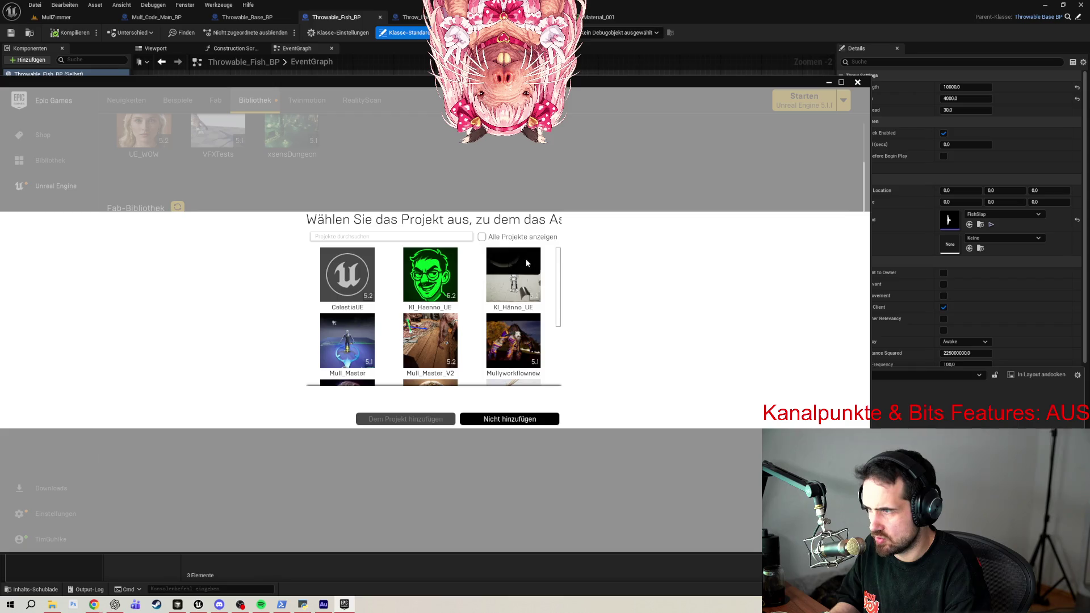
pyautogui.scroll(-1, 410, 343)
pyautogui.scroll(1, 509, 318)
pyautogui.scroll(-2, 500, 341)
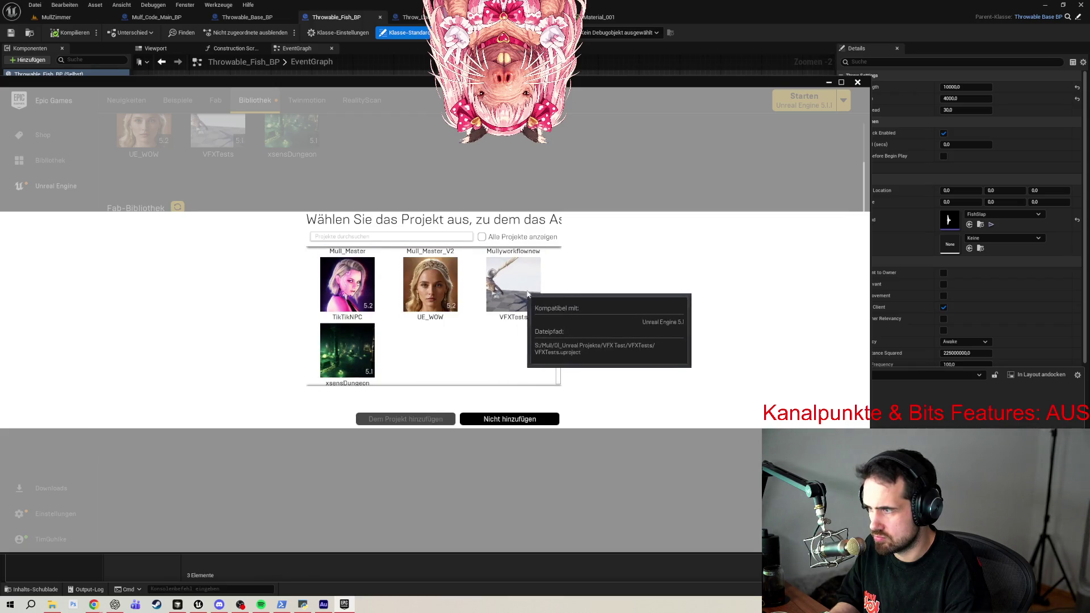
pyautogui.scroll(1, 491, 356)
pyautogui.scroll(1, 490, 356)
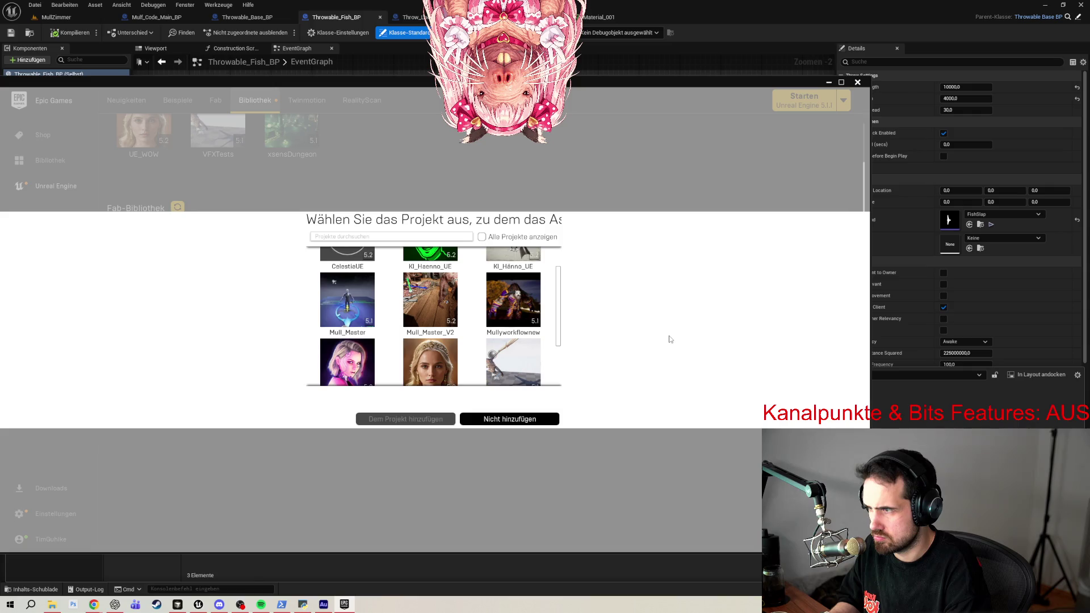
pyautogui.scroll(1, 548, 293)
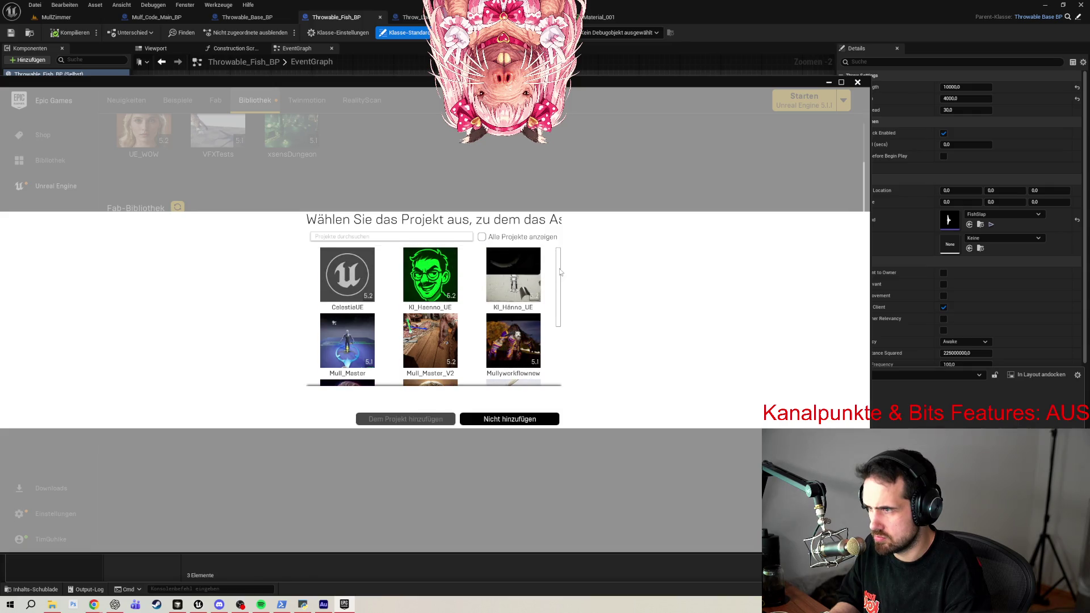
pyautogui.scroll(-1, 511, 272)
pyautogui.scroll(-2, 502, 318)
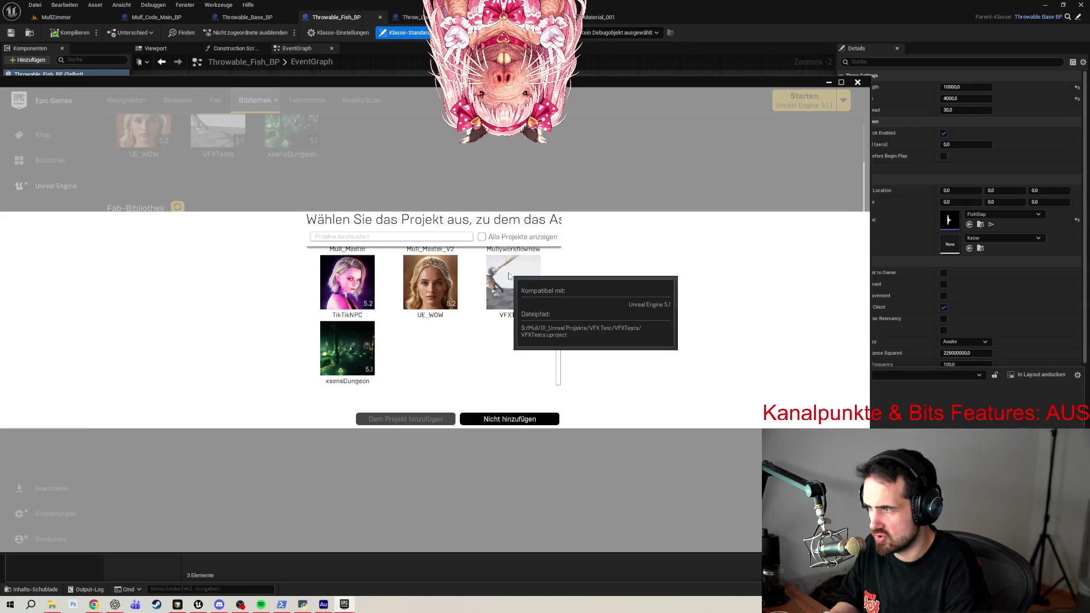
pyautogui.scroll(1, 488, 353)
pyautogui.scroll(1, 489, 354)
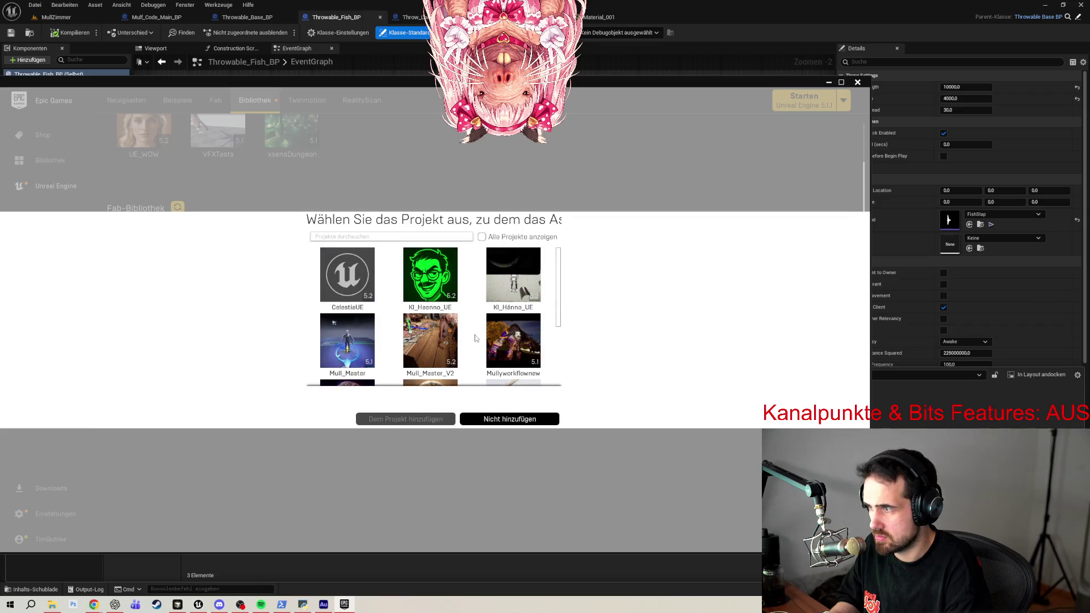
# Show all projects and pick MulfCode_Master, then decline adding the pack and close the launcher.
pyautogui.click(455, 237)
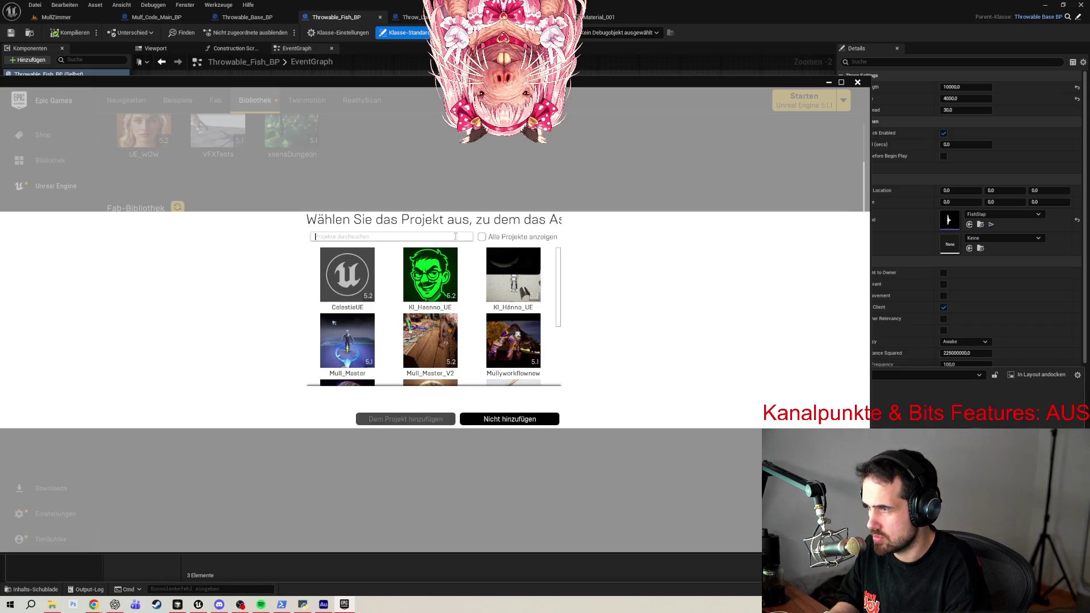
pyautogui.scroll(-3, 494, 304)
pyautogui.scroll(2, 494, 304)
pyautogui.scroll(2, 495, 304)
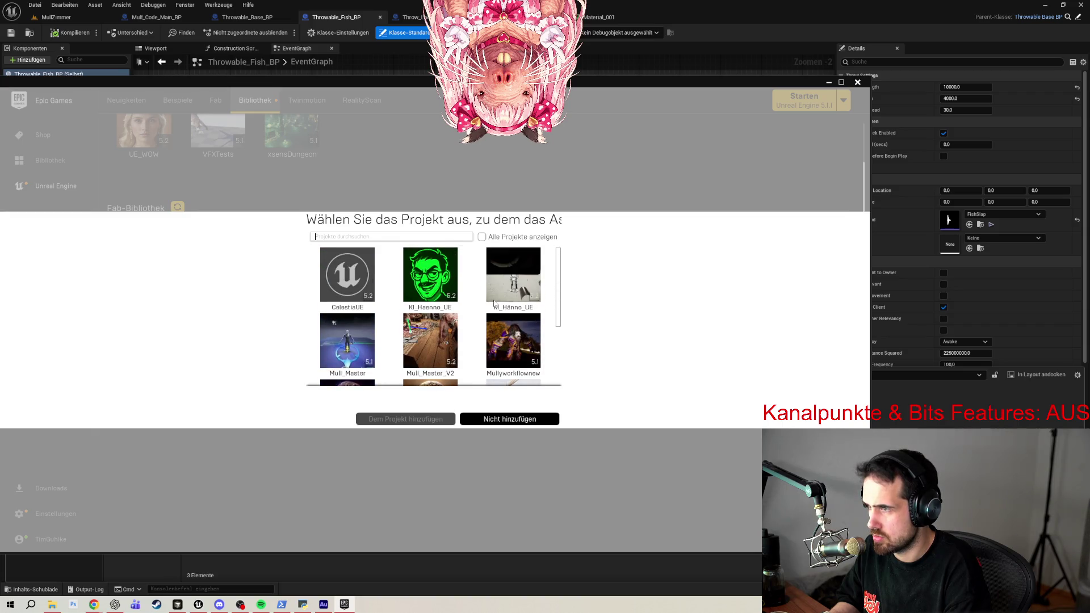
pyautogui.click(482, 237)
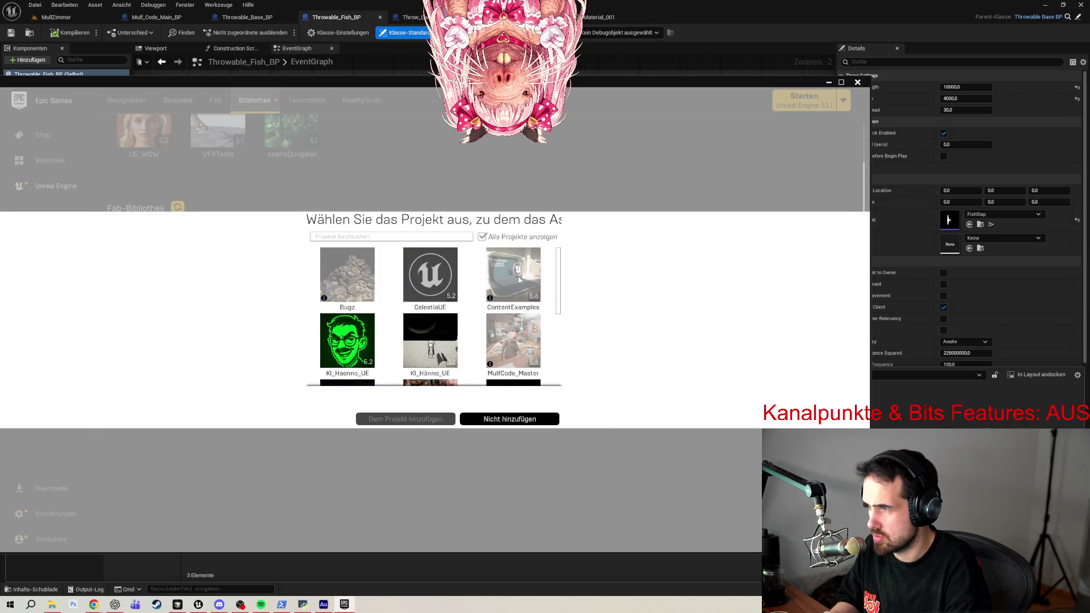
pyautogui.scroll(-1, 512, 290)
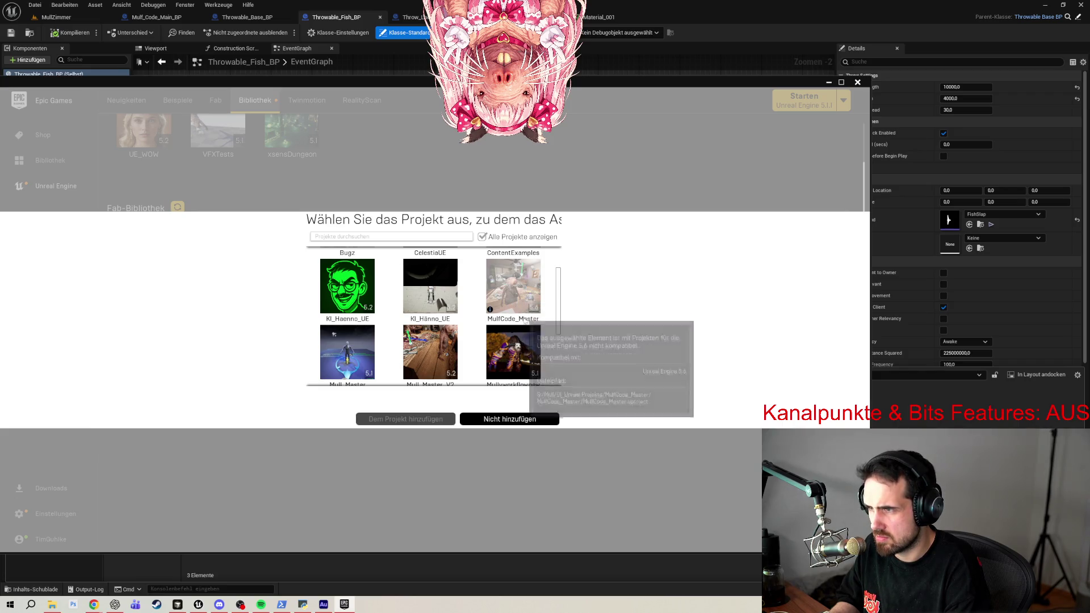
pyautogui.click(526, 293)
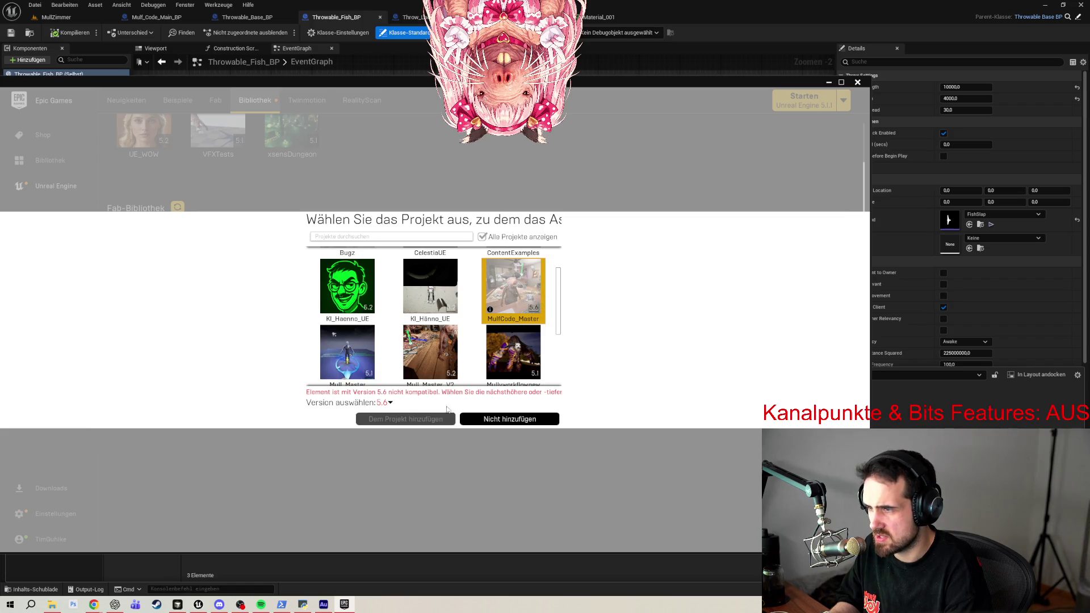
pyautogui.click(386, 403)
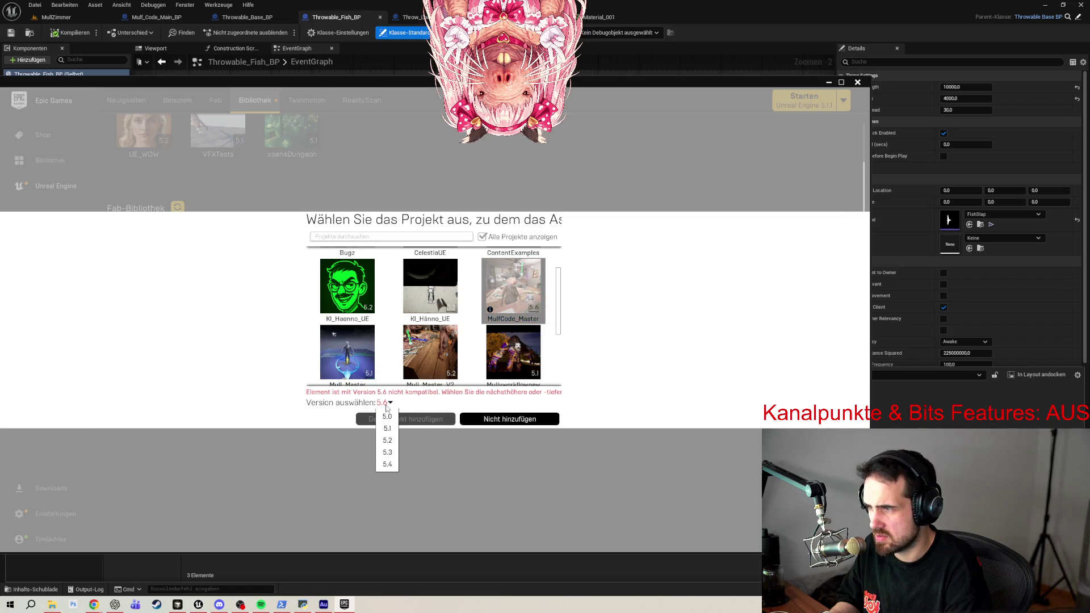
pyautogui.click(618, 400)
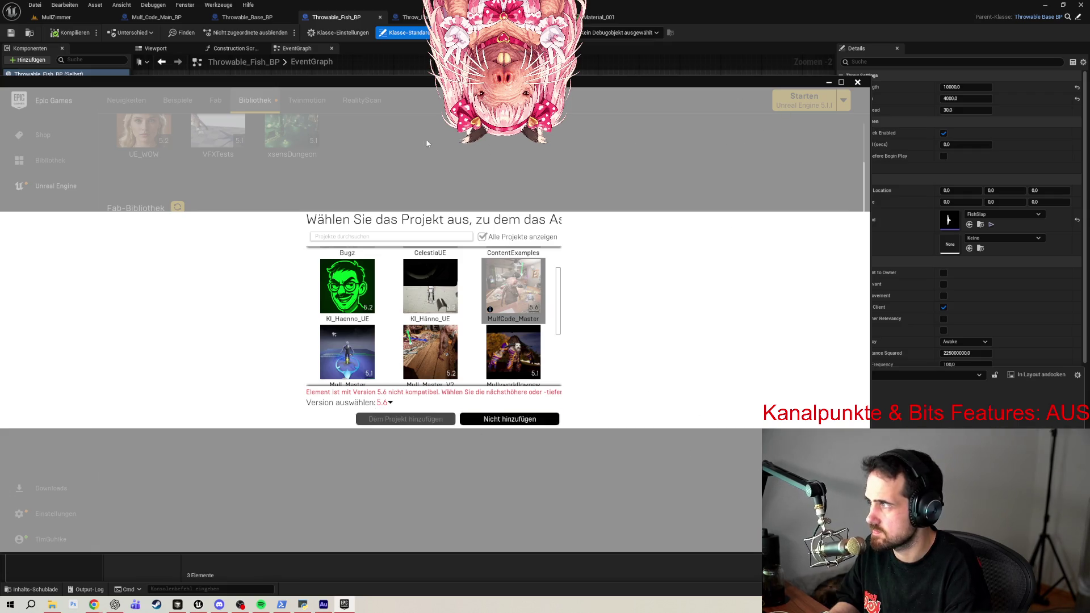
pyautogui.click(514, 418)
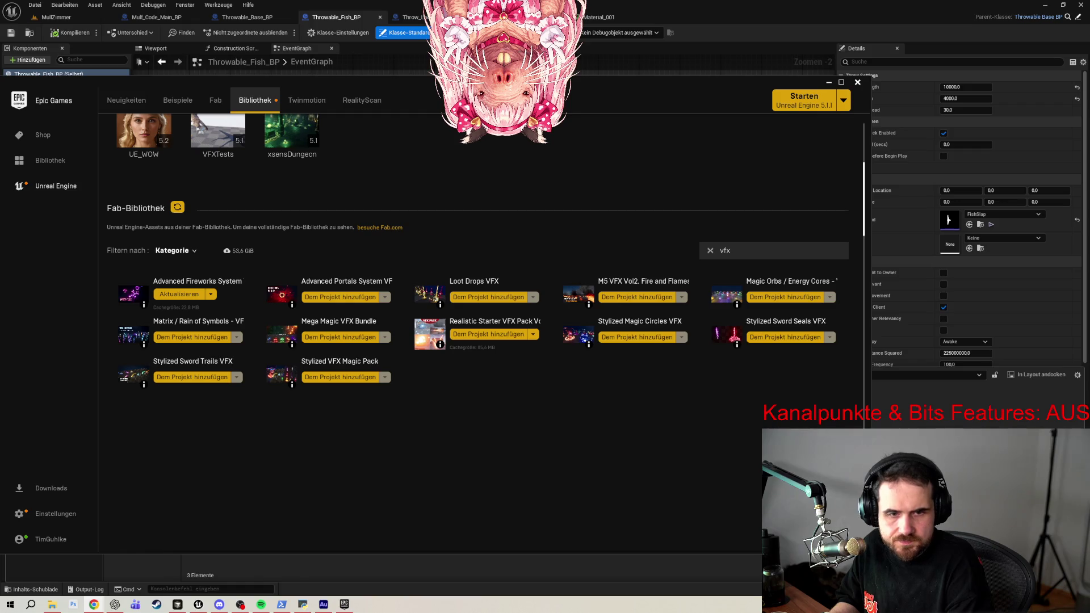
pyautogui.click(829, 82)
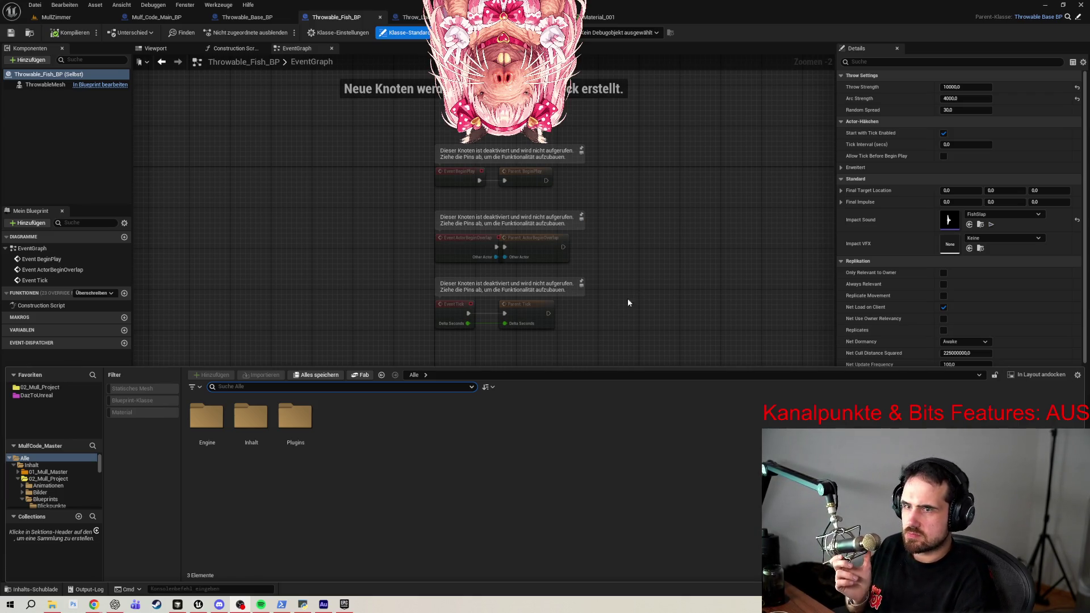
# Set Impact VFX to SimpleExplosion via an 'explo' search and open that Niagara system from the Content Browser.
pyautogui.click(979, 239)
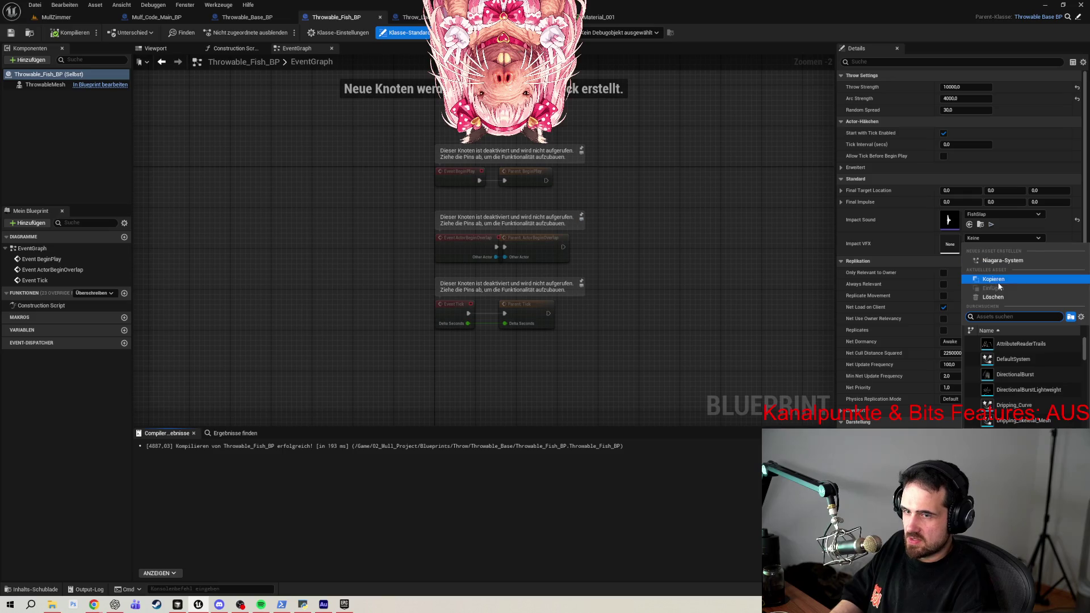
pyautogui.write('explo')
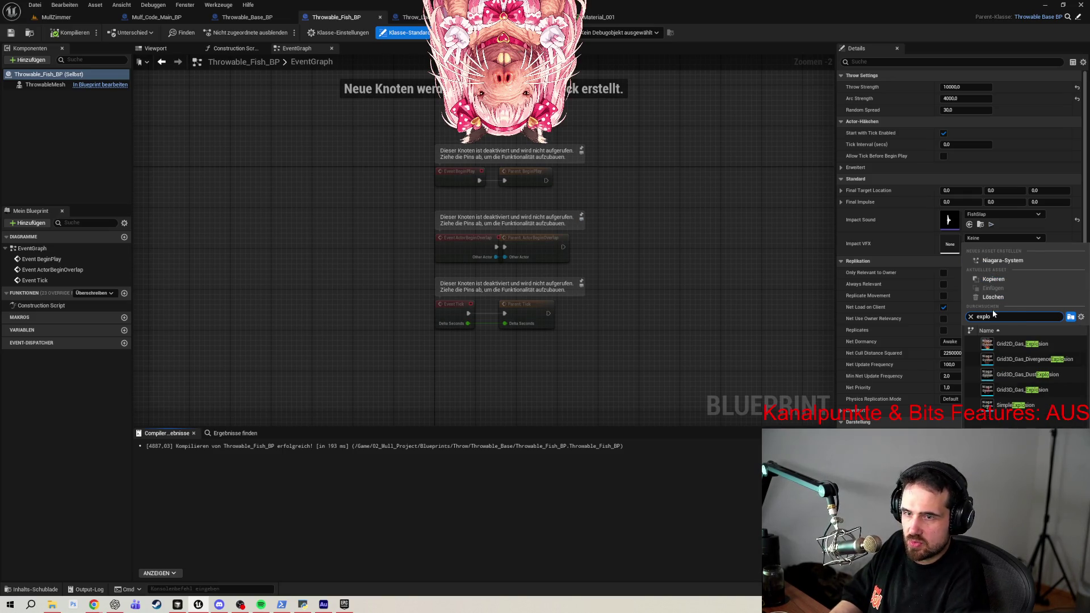
pyautogui.click(1022, 405)
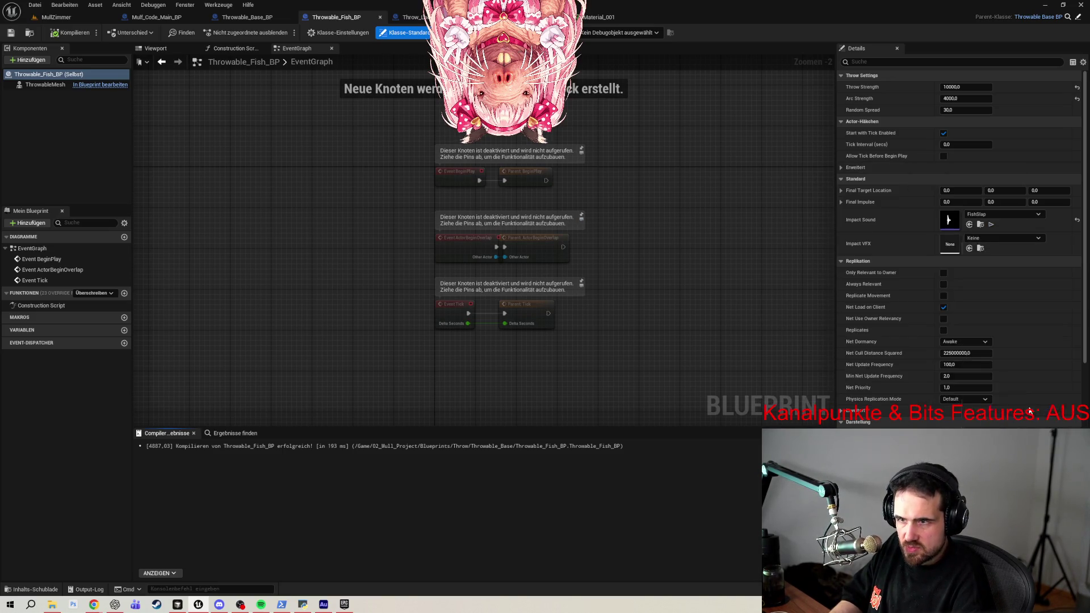
pyautogui.click(981, 250)
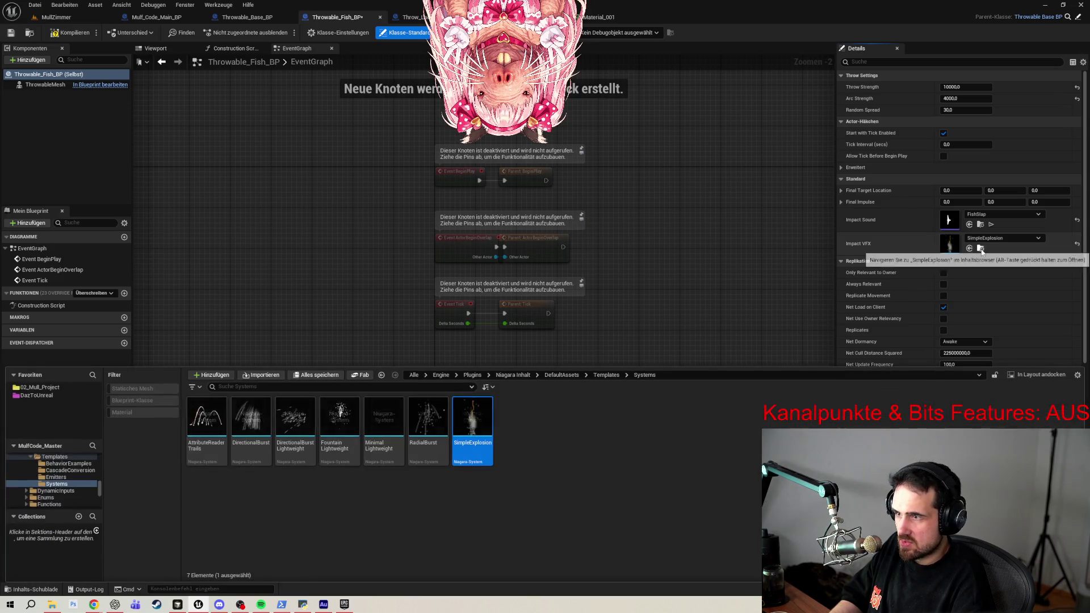
pyautogui.moveTo(484, 438)
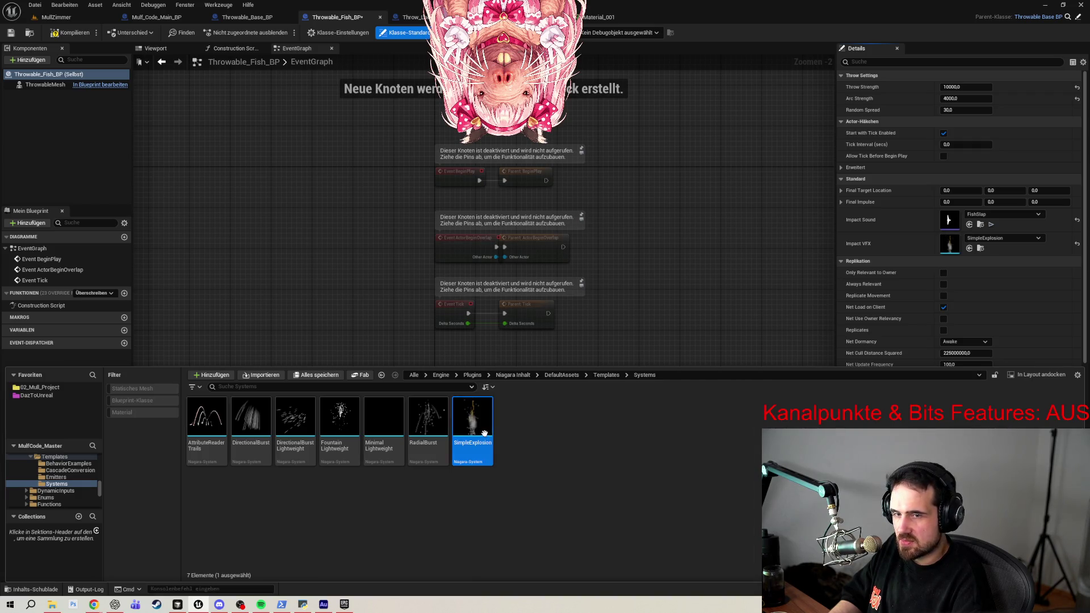
pyautogui.doubleClick(472, 426)
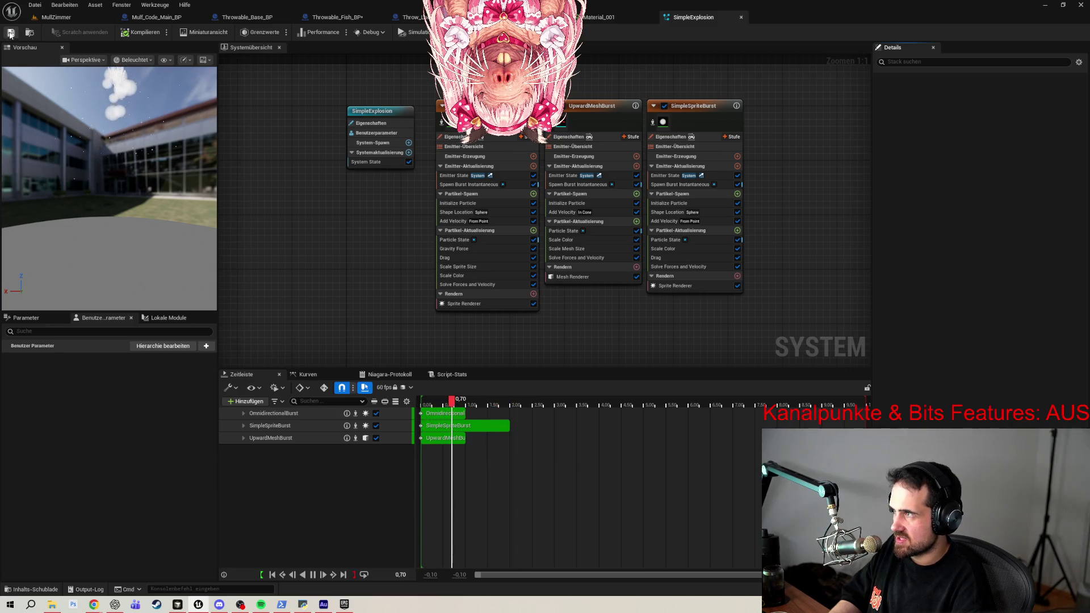
# Close the SimpleExplosion editor, compile and save Throwable_Fish_BP, and switch to the MullZimmer level.
pyautogui.click(737, 249)
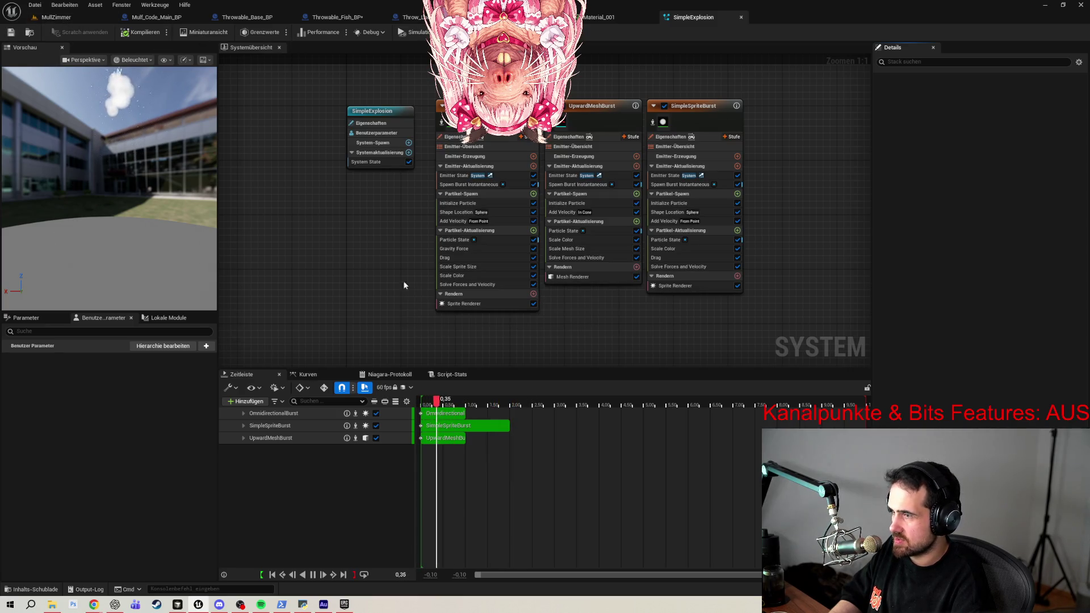
pyautogui.click(741, 17)
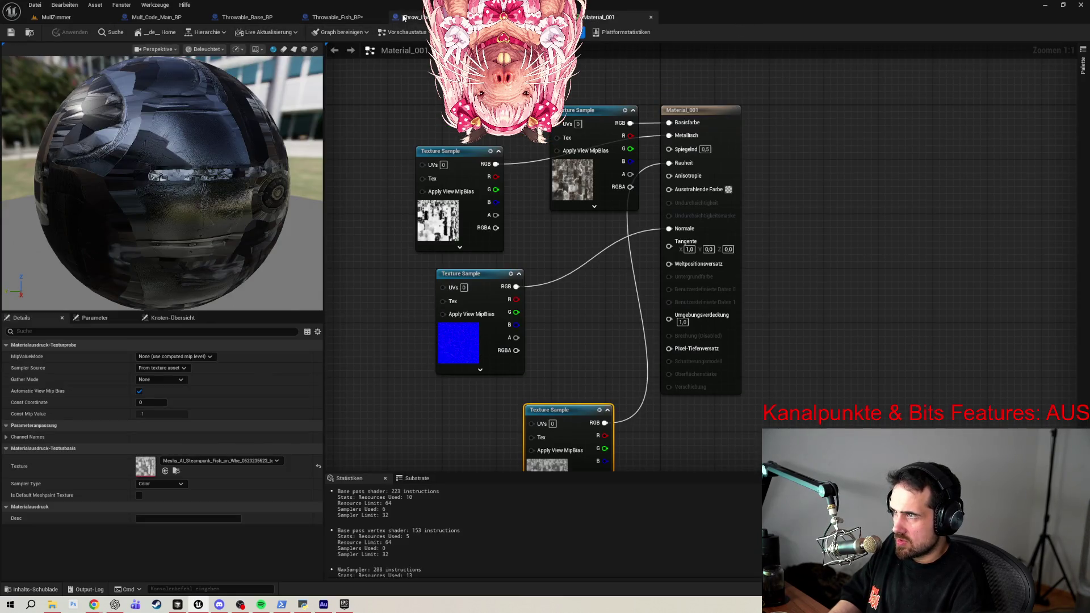
pyautogui.click(341, 17)
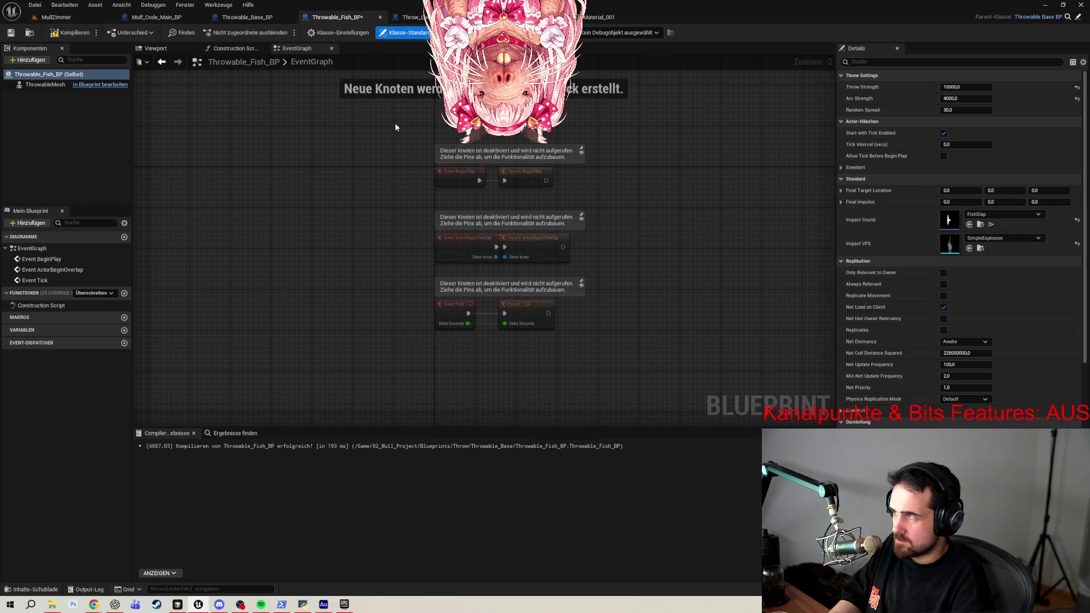
pyautogui.click(71, 33)
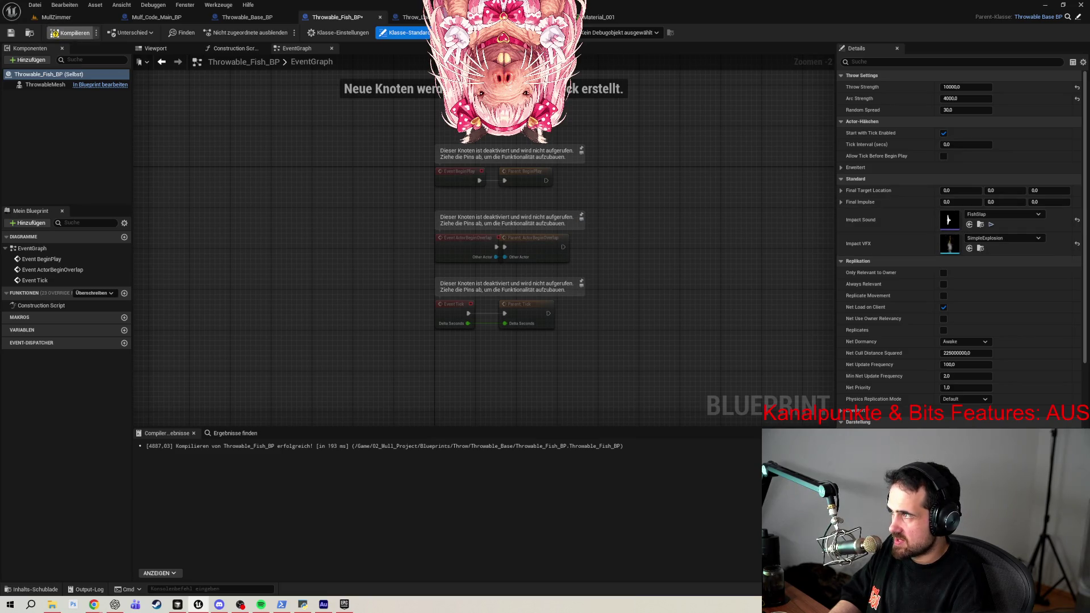
pyautogui.click(10, 33)
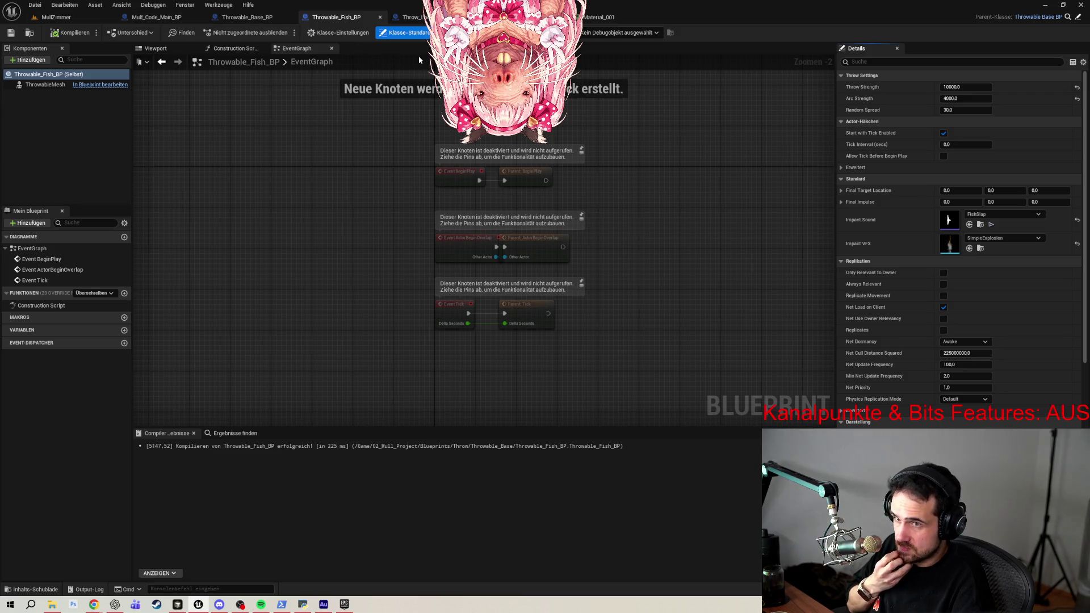
pyautogui.click(57, 17)
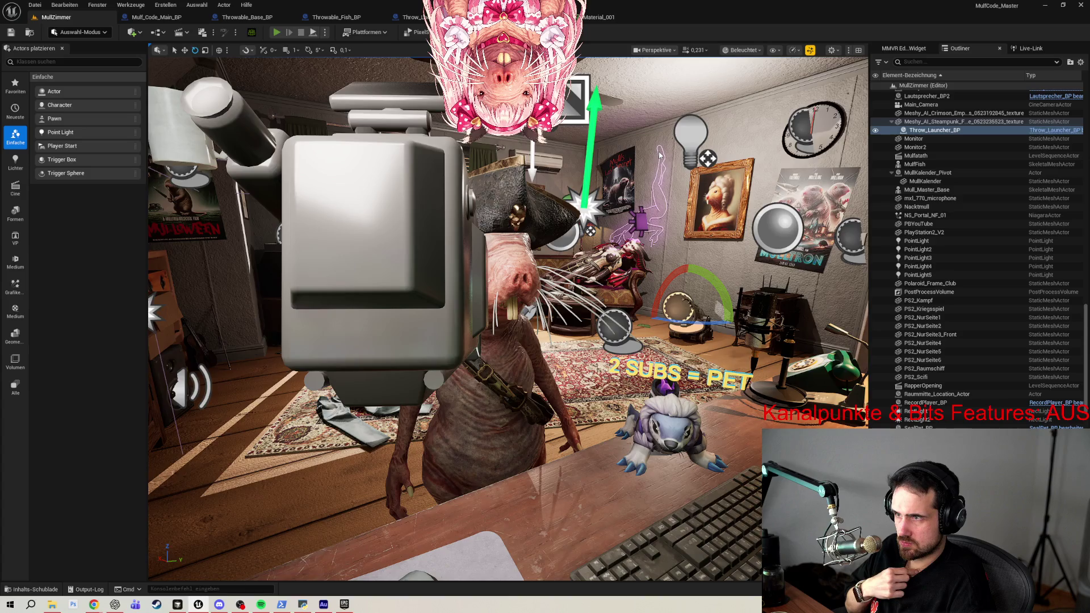
# Play-test MullZimmer to see the SimpleExplosion impact clouds, then return to Throwable_Fish_BP.
pyautogui.click(276, 32)
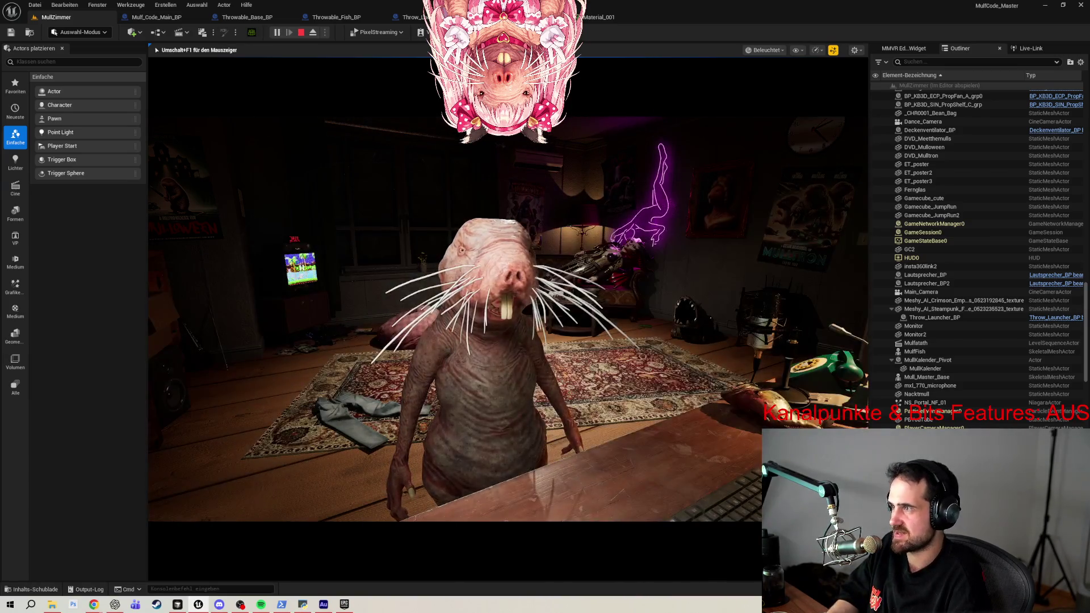
pyautogui.press('Escape')
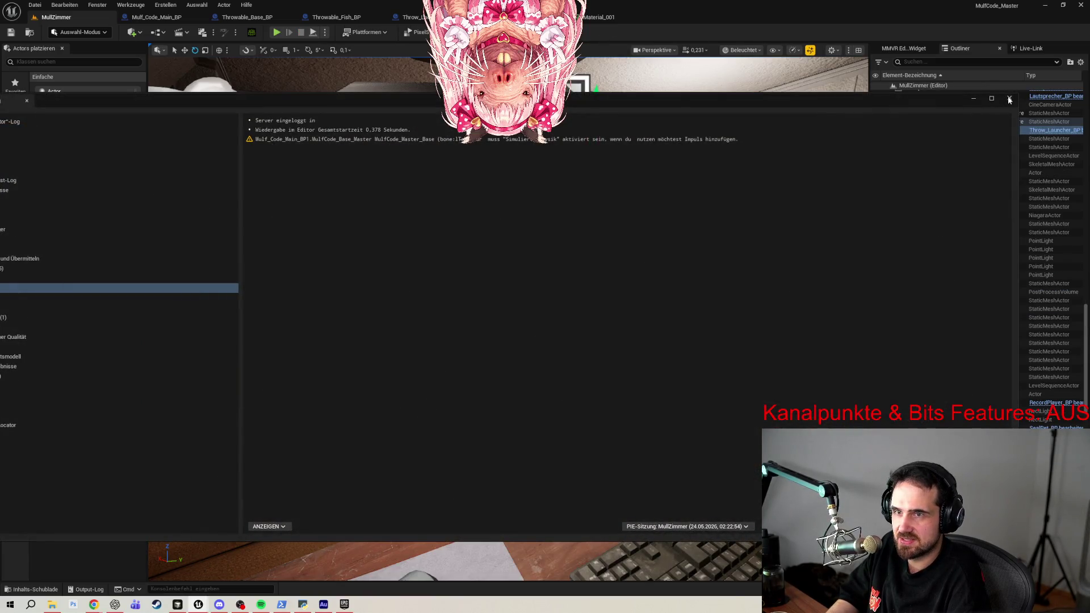
pyautogui.click(1009, 98)
pyautogui.click(336, 17)
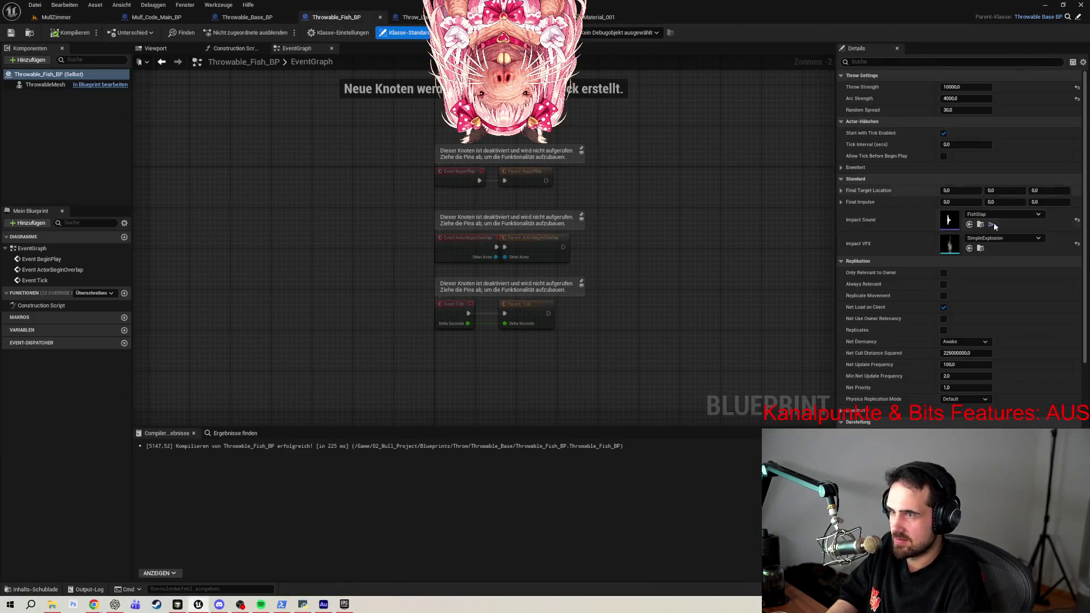
# Clear the Impact VFX back to none and compile and save Throwable_Fish_BP.
pyautogui.click(1077, 244)
pyautogui.click(11, 32)
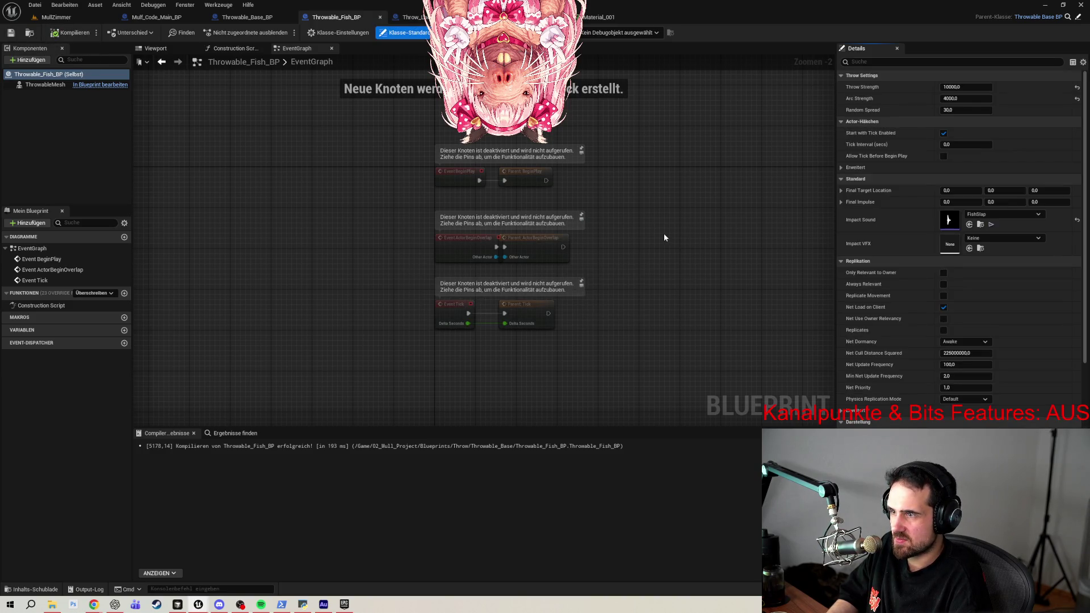
pyautogui.hotkey('alt', 'p')
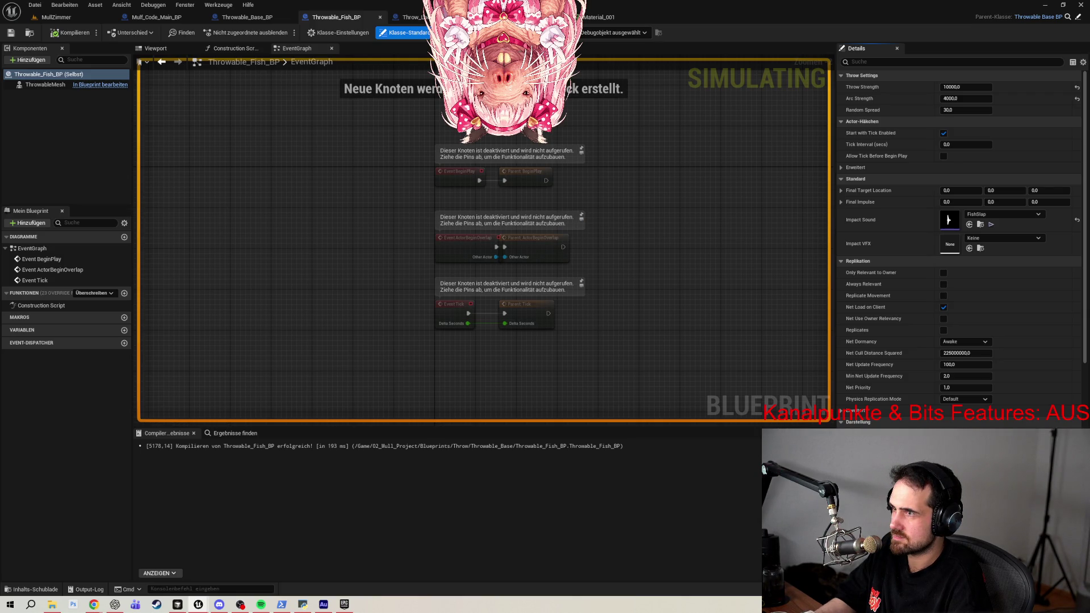
pyautogui.press('Escape')
# Play-test the MullZimmer level by throwing the mug, then end the session.
pyautogui.click(56, 17)
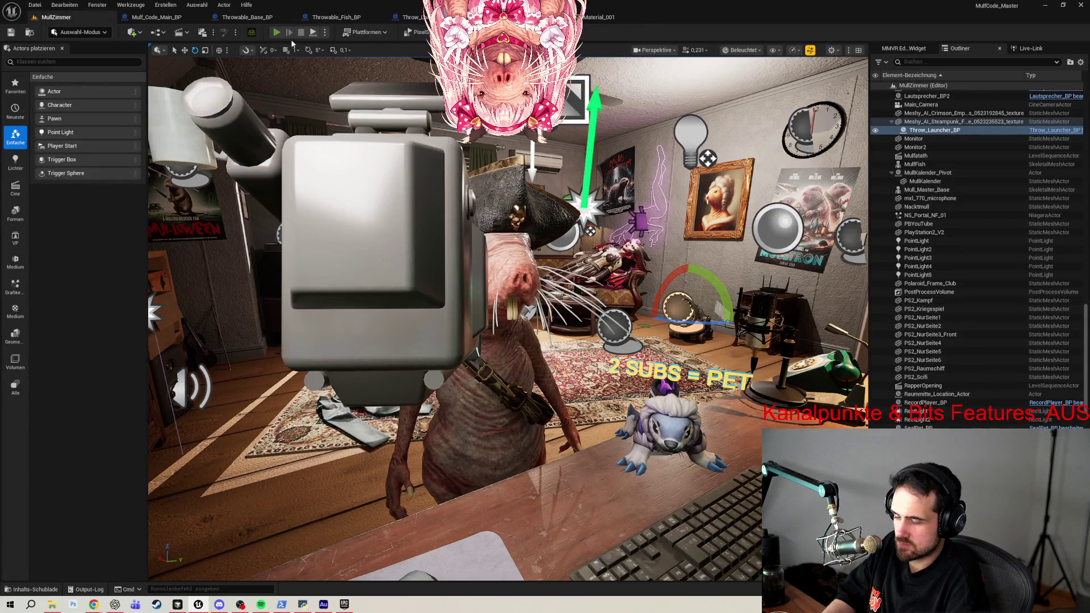
pyautogui.click(640, 210)
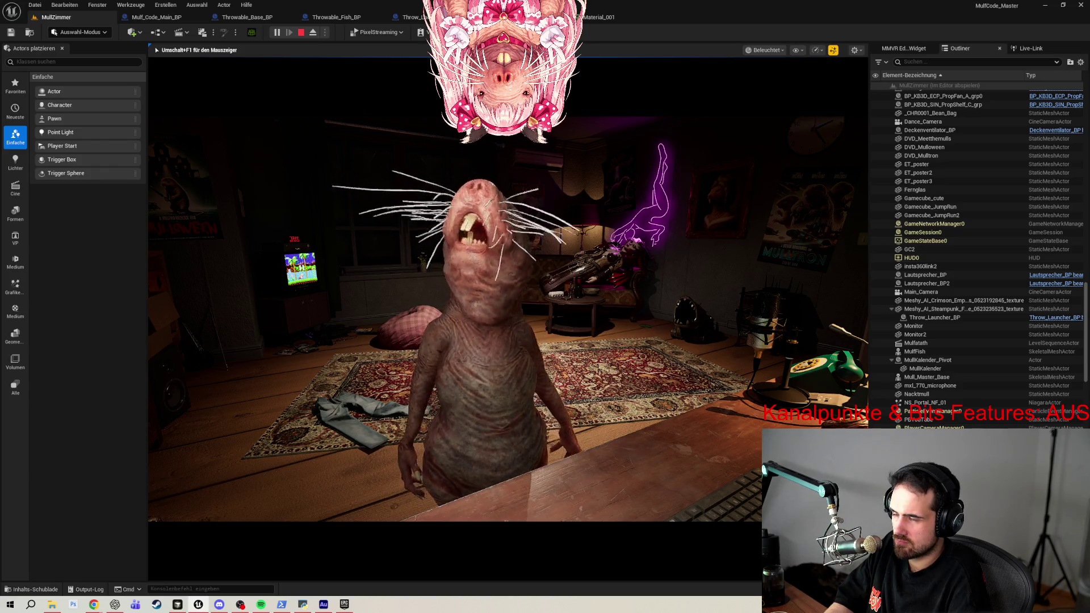
pyautogui.press('Escape')
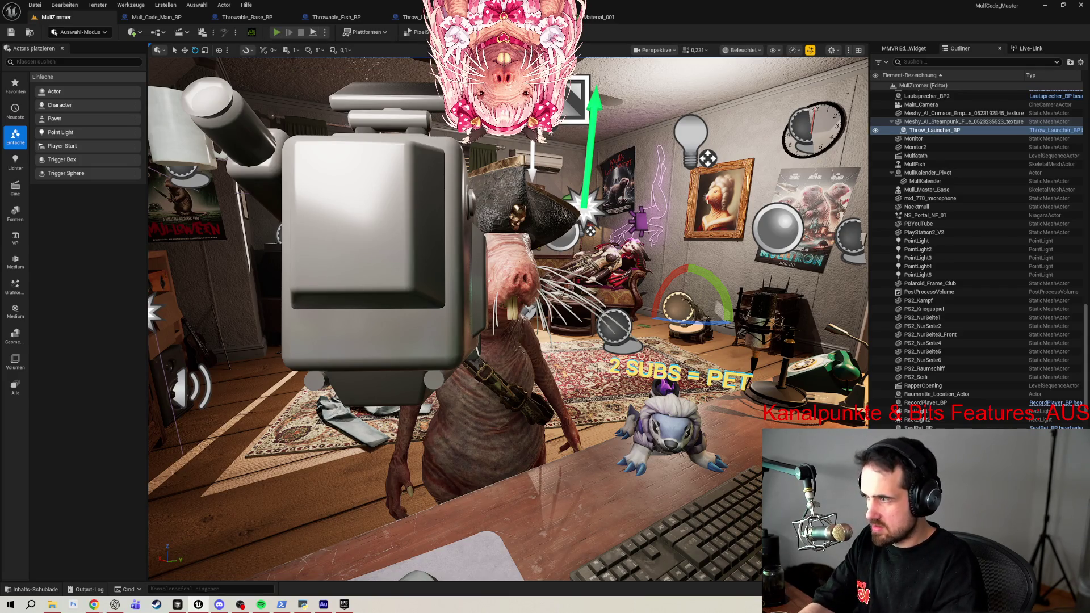
pyautogui.hotkey('alt', 'p')
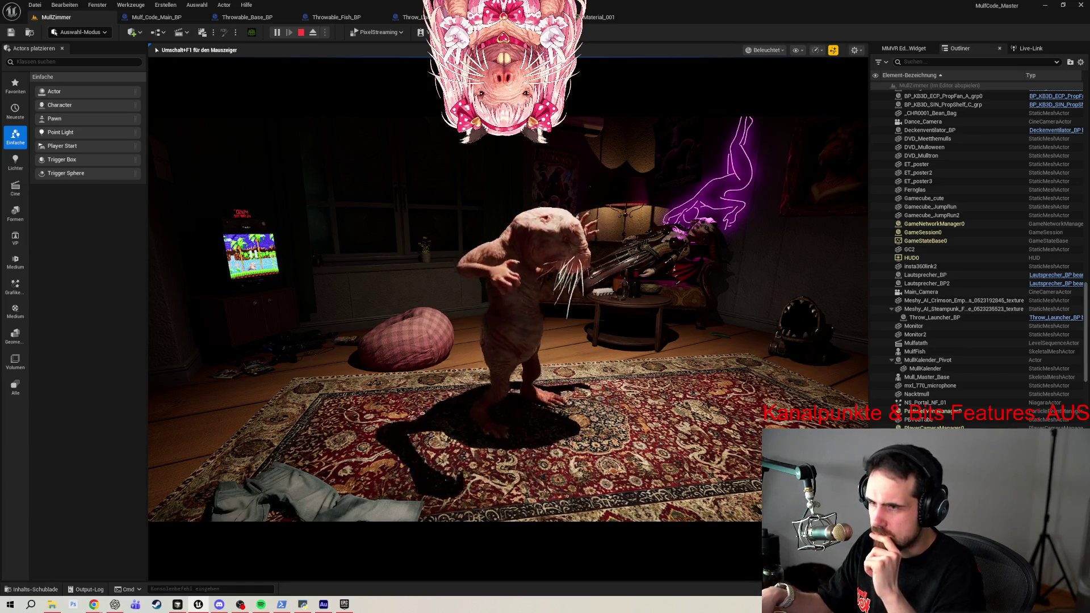
pyautogui.press('Escape')
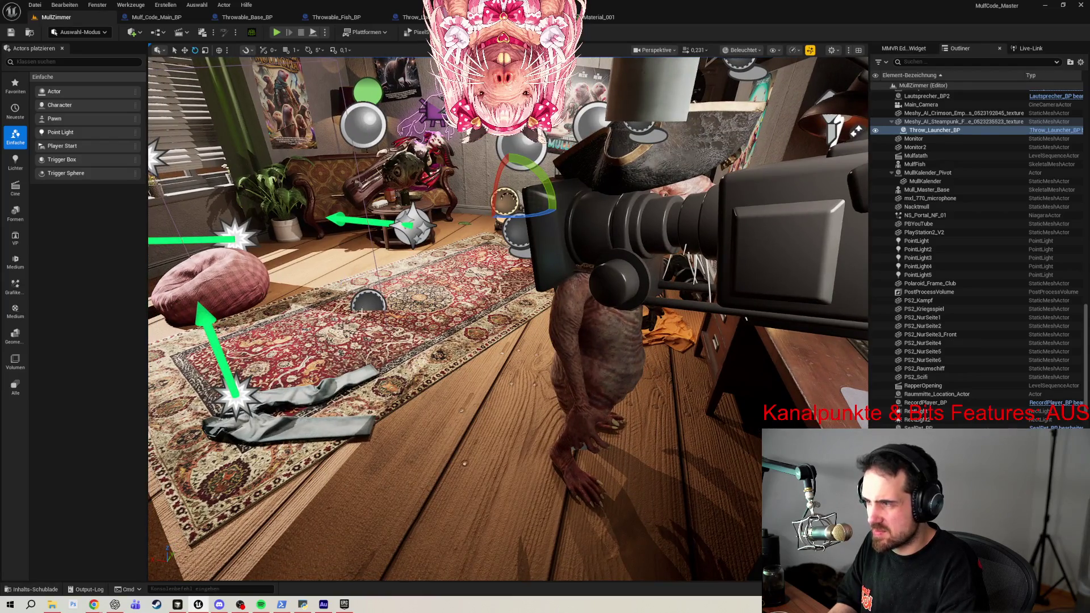
pyautogui.click(375, 301)
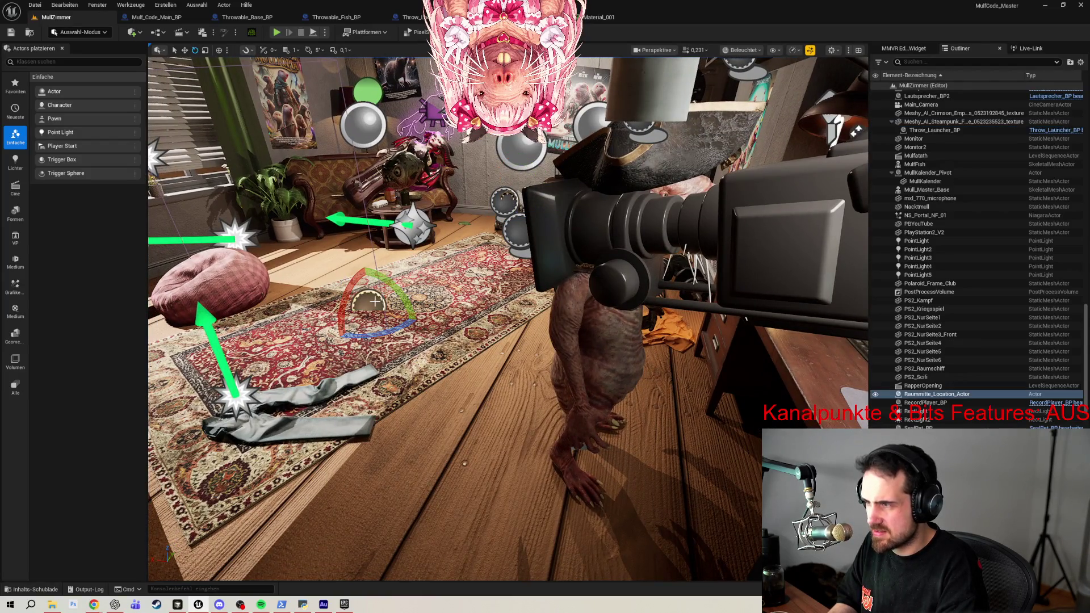
pyautogui.click(604, 393)
pyautogui.press('w')
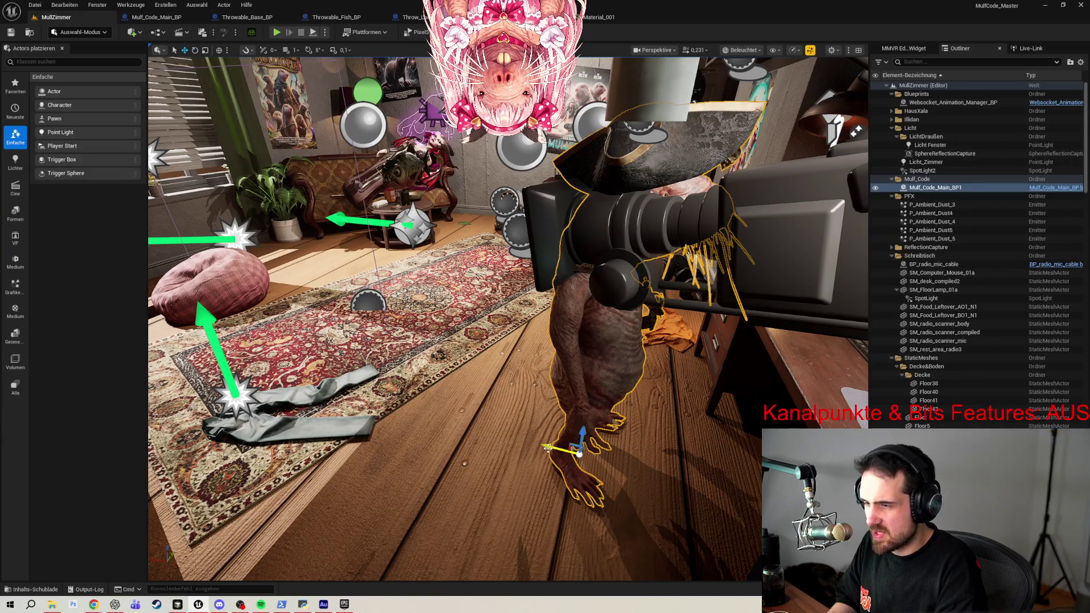
pyautogui.moveTo(548, 447)
pyautogui.mouseDown()
pyautogui.moveTo(466, 449)
pyautogui.moveTo(286, 409)
pyautogui.mouseUp()
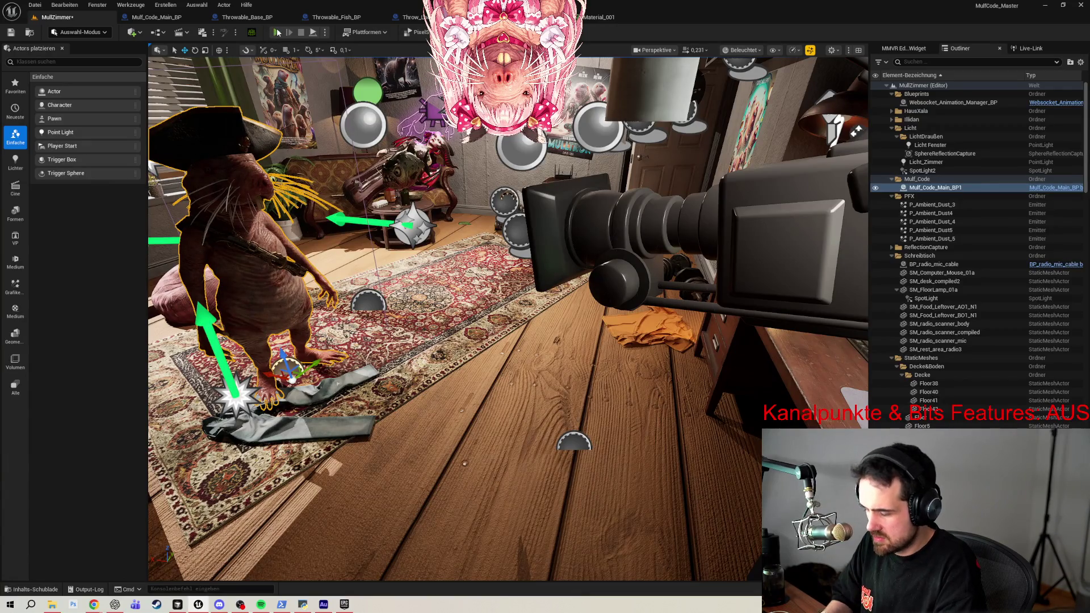
pyautogui.click(278, 33)
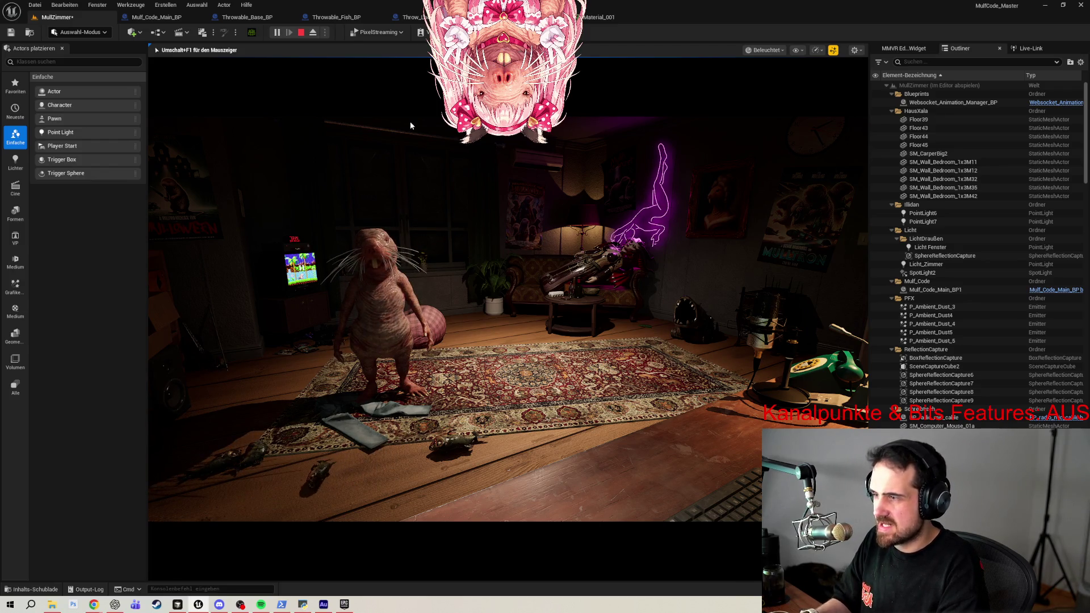
pyautogui.press('Escape')
pyautogui.press('f')
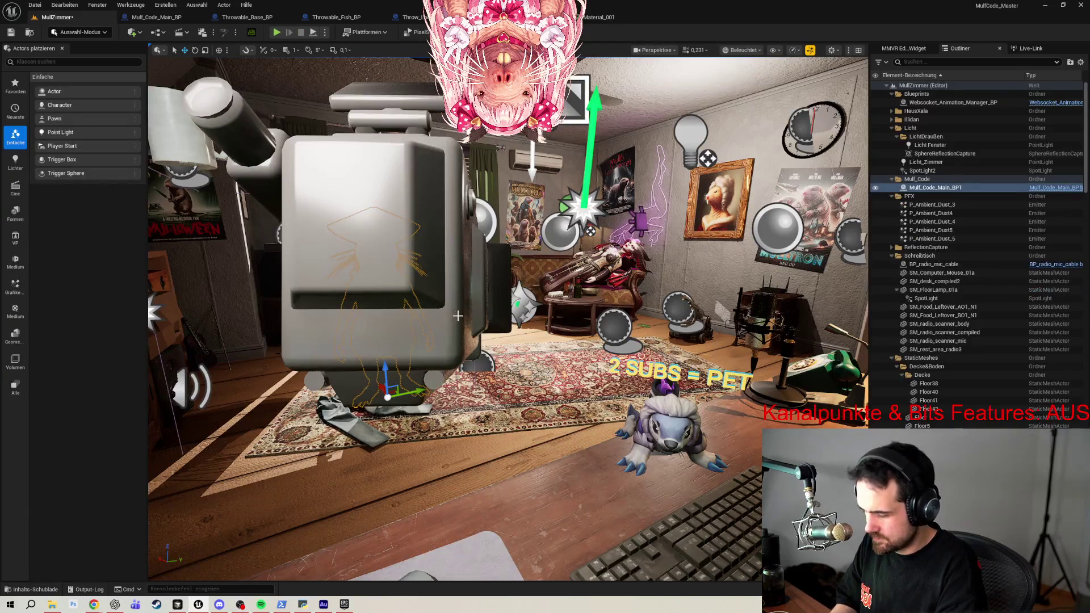
pyautogui.hotkey('ctrl', 'z')
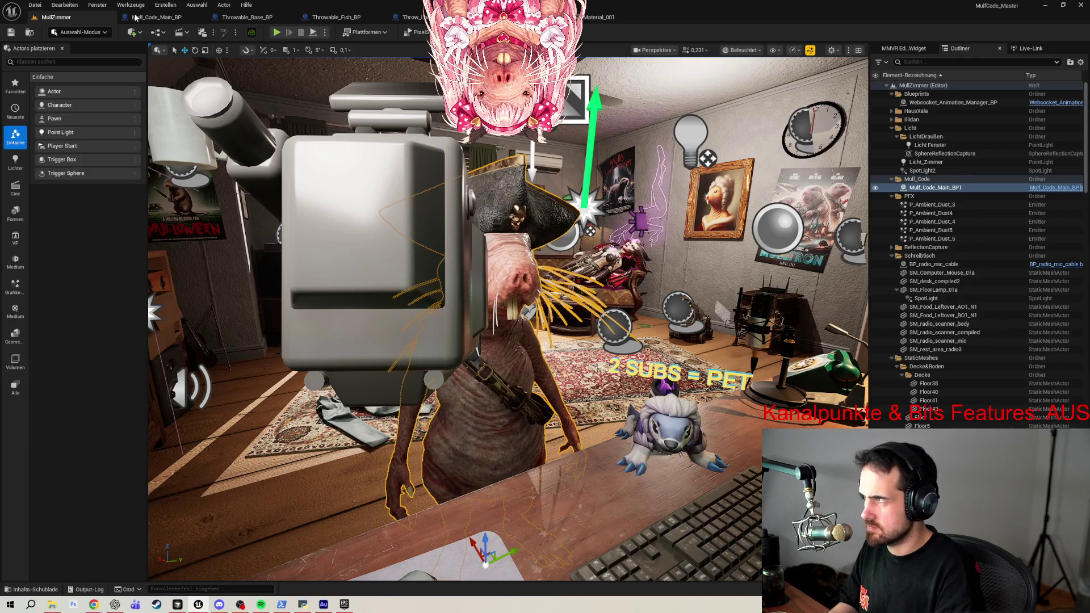
# In Mulf_Code_Main_BP, inspect the Update Hit Reaction, camera-blend and Set World Transform nodes.
pyautogui.click(1048, 192)
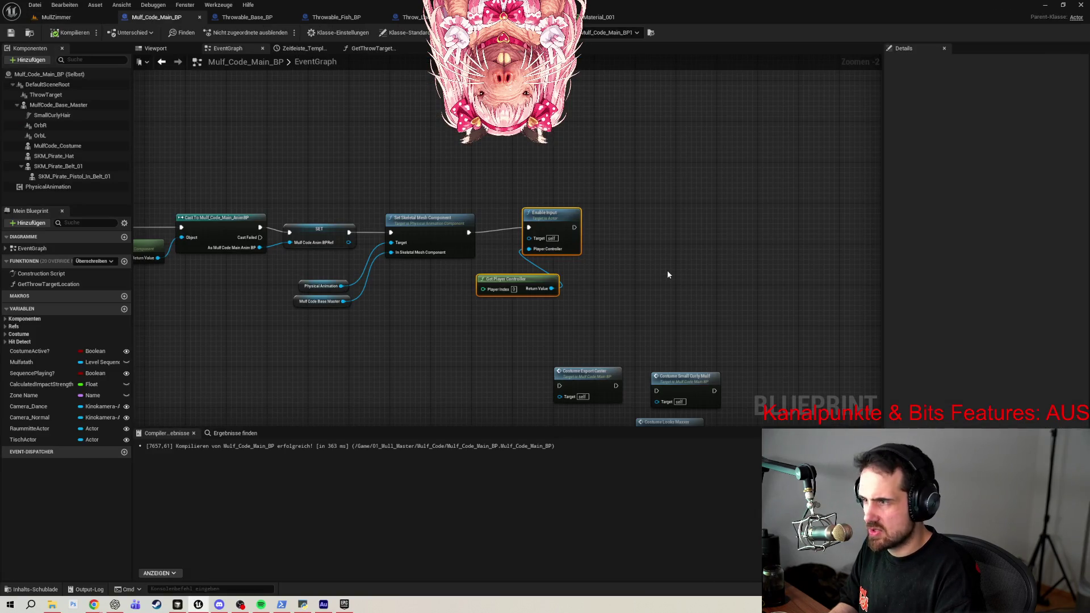
pyautogui.scroll(-4, 347, 132)
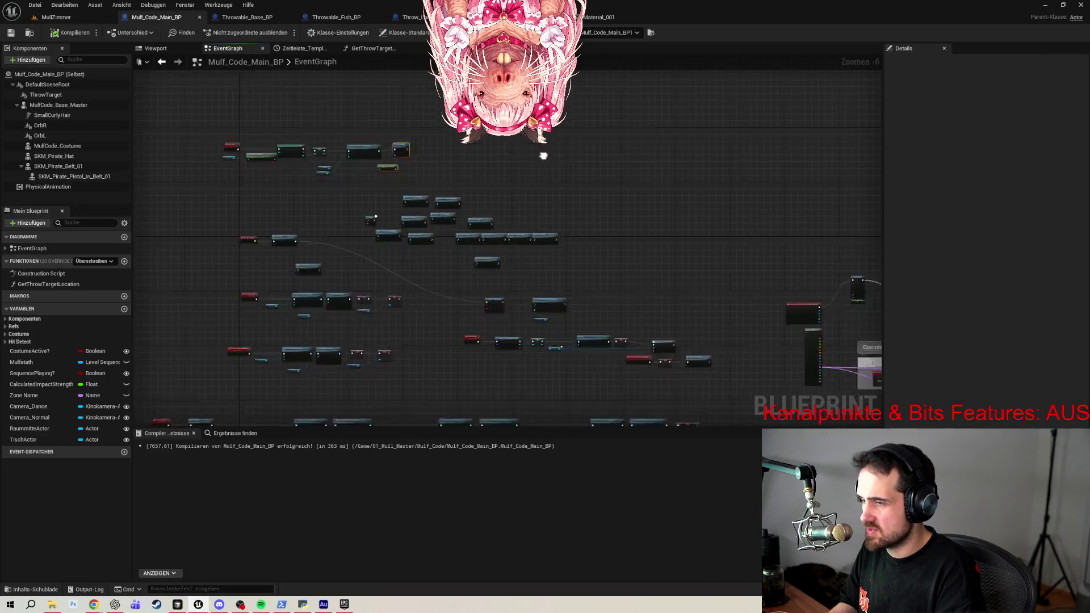
pyautogui.moveTo(608, 329)
pyautogui.mouseDown()
pyautogui.moveTo(394, 168)
pyautogui.moveTo(523, 91)
pyautogui.mouseUp()
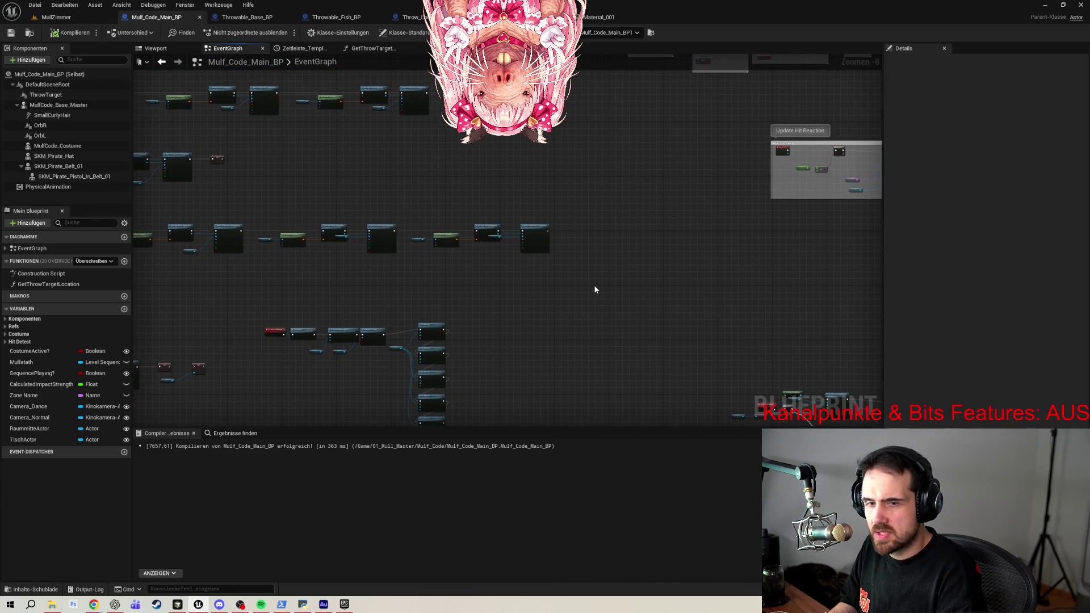
pyautogui.moveTo(595, 290); pyautogui.dragTo(582, 319)
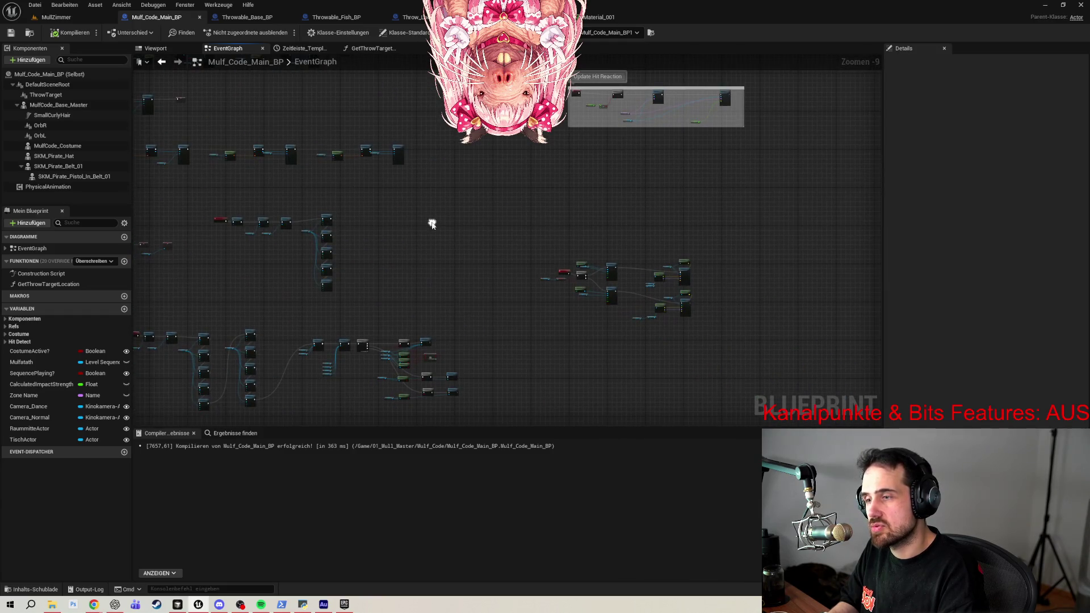
pyautogui.scroll(2, 531, 270)
pyautogui.scroll(5, 553, 204)
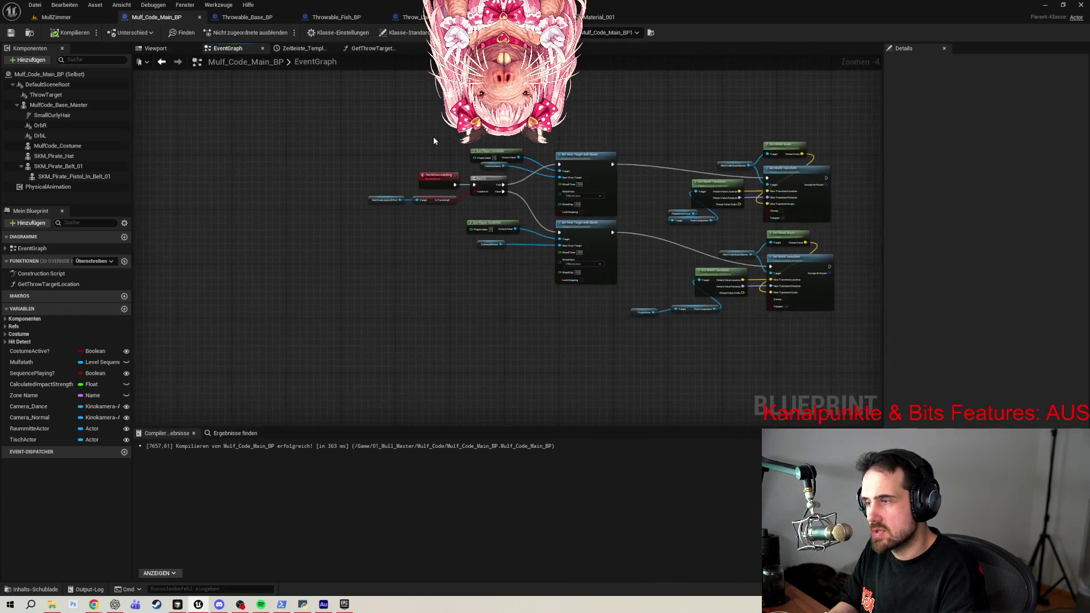
pyautogui.moveTo(430, 176)
pyautogui.mouseDown()
pyautogui.moveTo(360, 151)
pyautogui.moveTo(81, 139)
pyautogui.mouseUp()
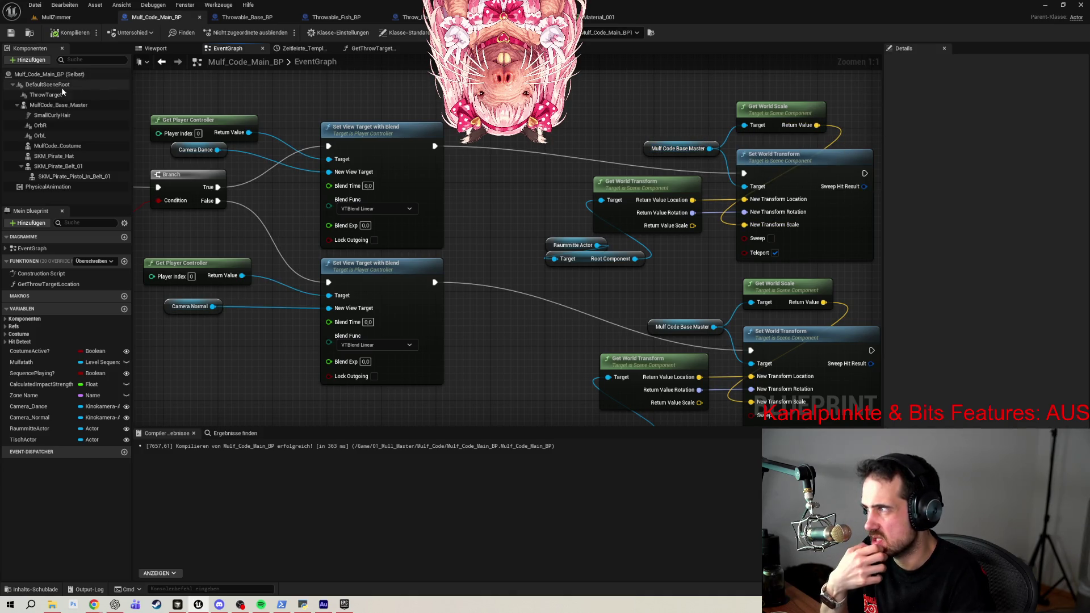
# Attach ThrowTarget under MulfCode_Base_Master in Components and compile the blueprint.
pyautogui.click(48, 74)
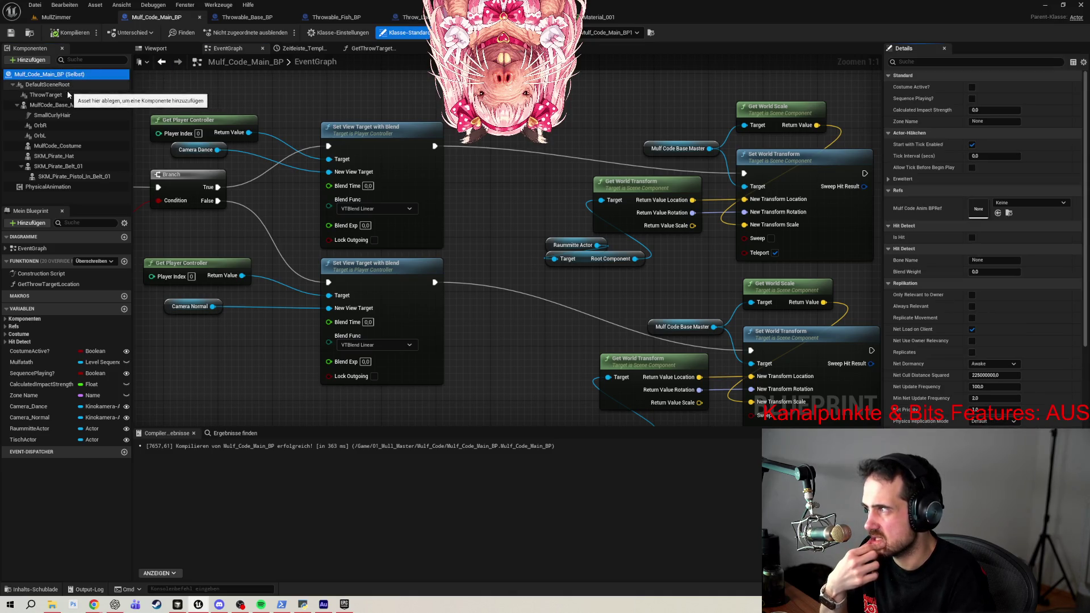
pyautogui.moveTo(54, 95); pyautogui.dragTo(63, 108)
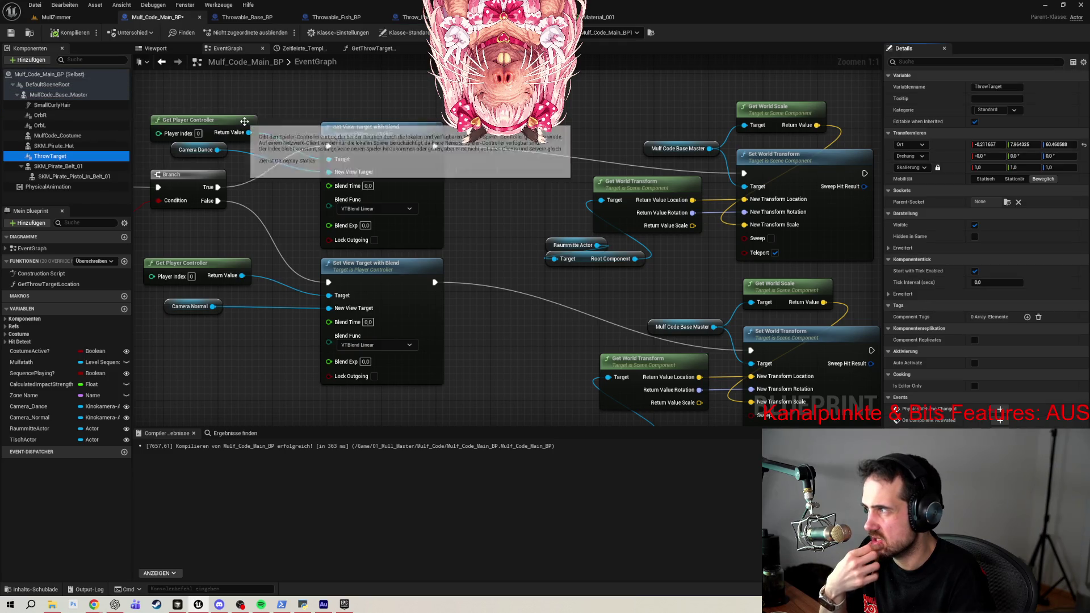
pyautogui.click(11, 32)
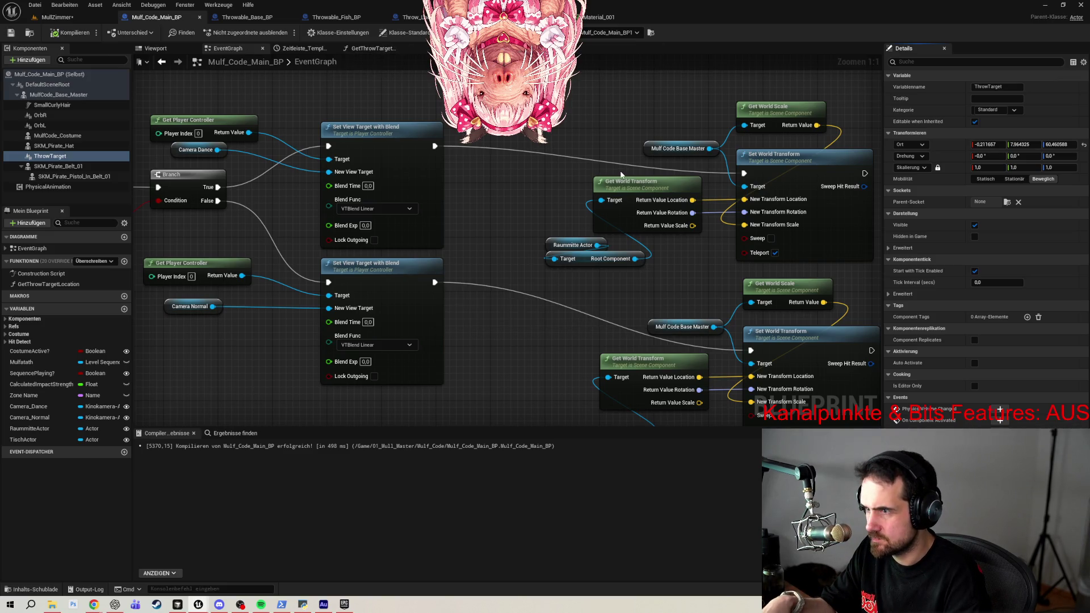
# Start a new play test of the MullZimmer level.
pyautogui.hotkey('alt', 'p')
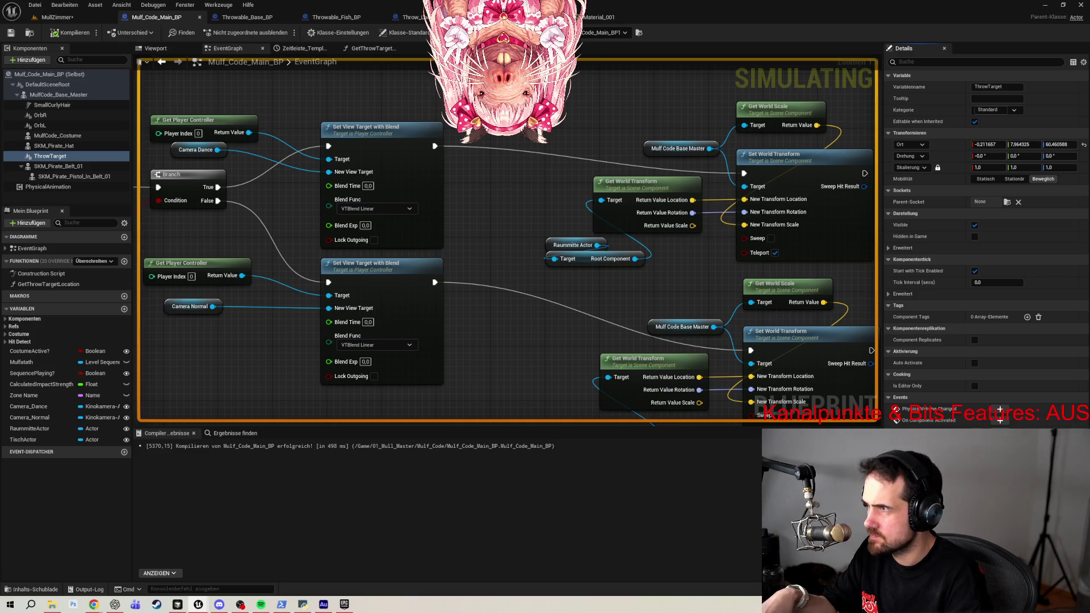
pyautogui.click(73, 19)
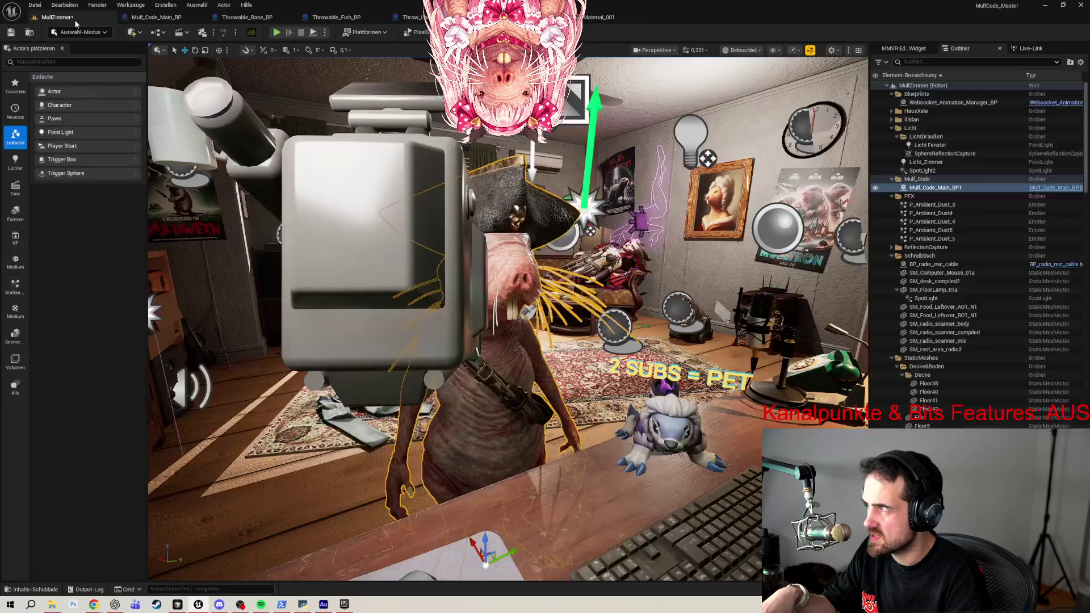
pyautogui.click(276, 32)
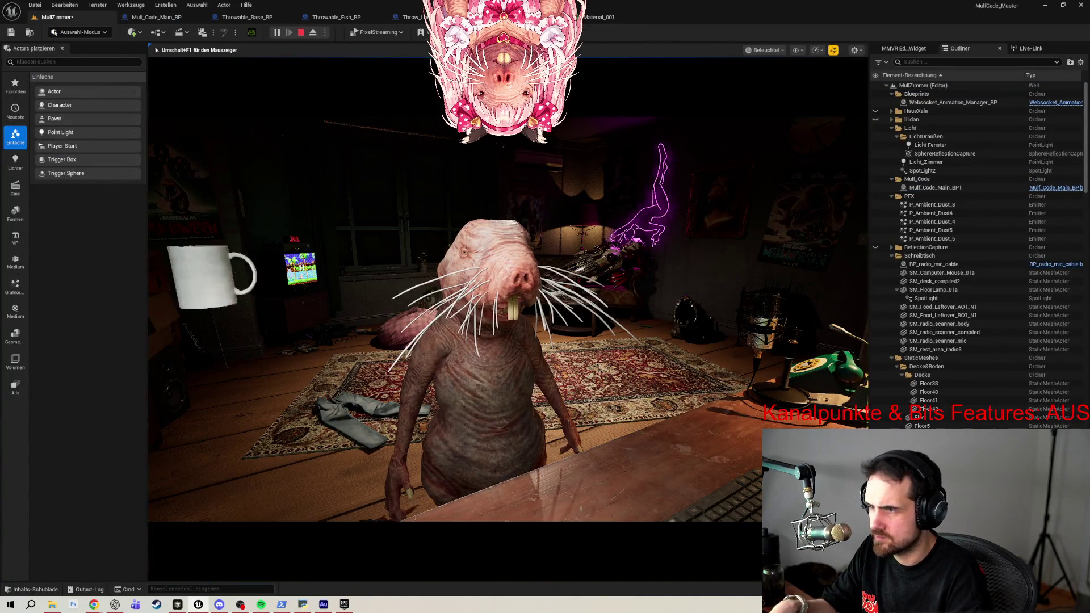